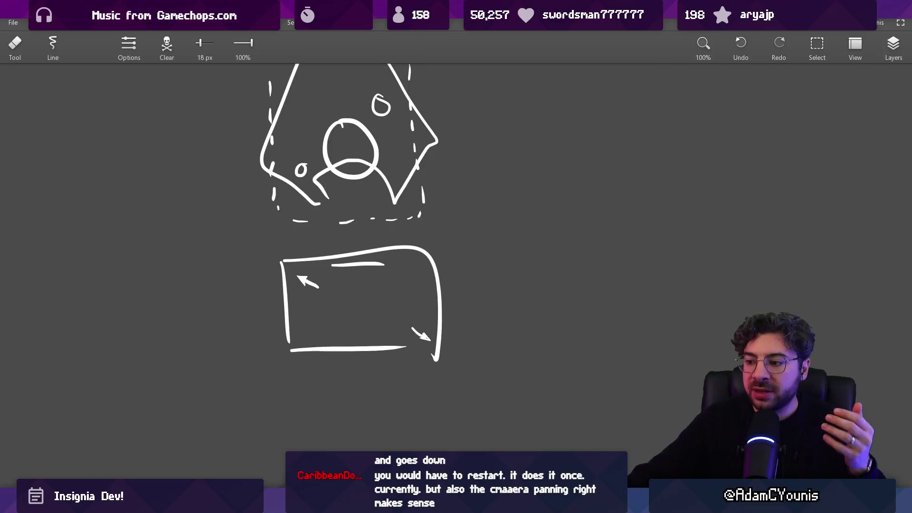
Resume Gravity's Edge, view its map, then close the game and pan the whiteboard to blank space
key(alt+Tab)
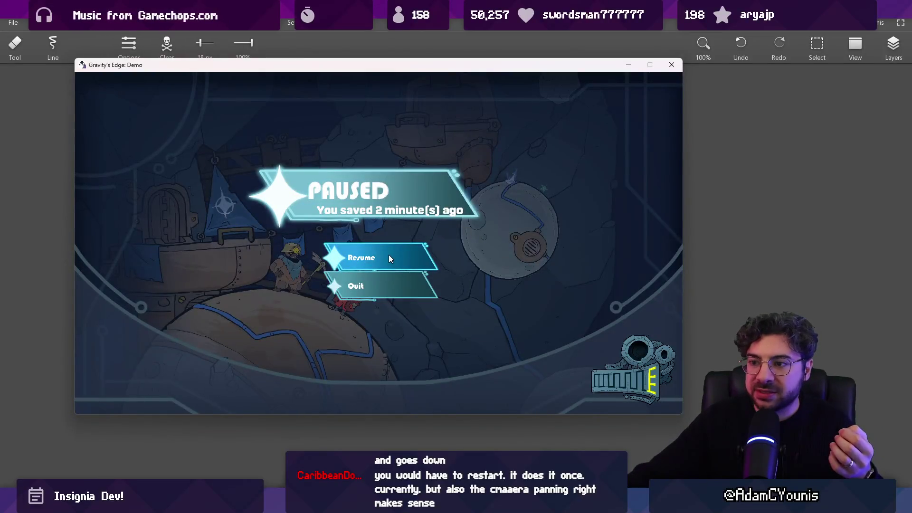
click(389, 257)
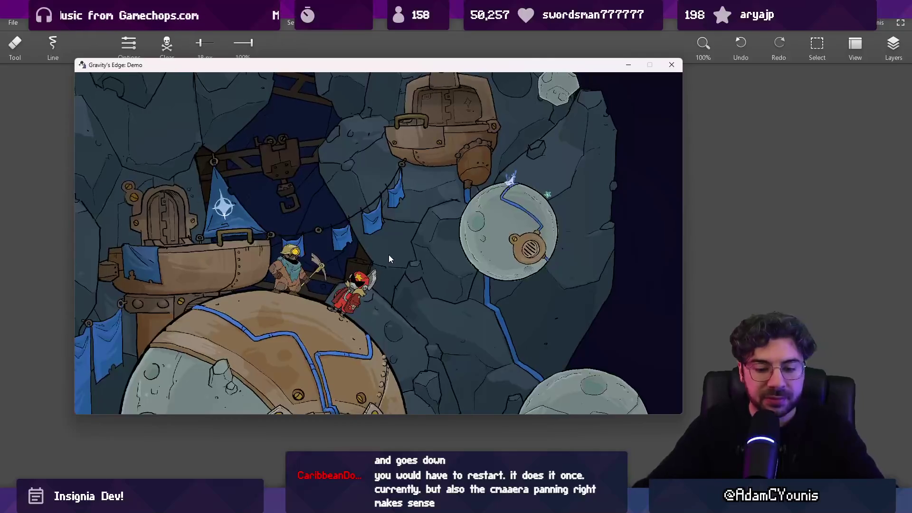
key(m)
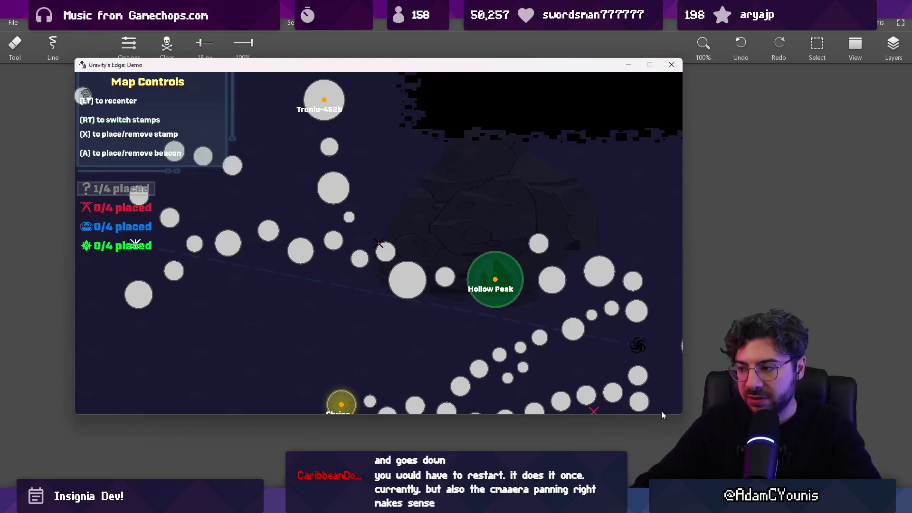
key(alt+F4)
mouse_move(637, 370)
mouse_down()
mouse_move(385, 181)
mouse_move(230, 186)
mouse_up()
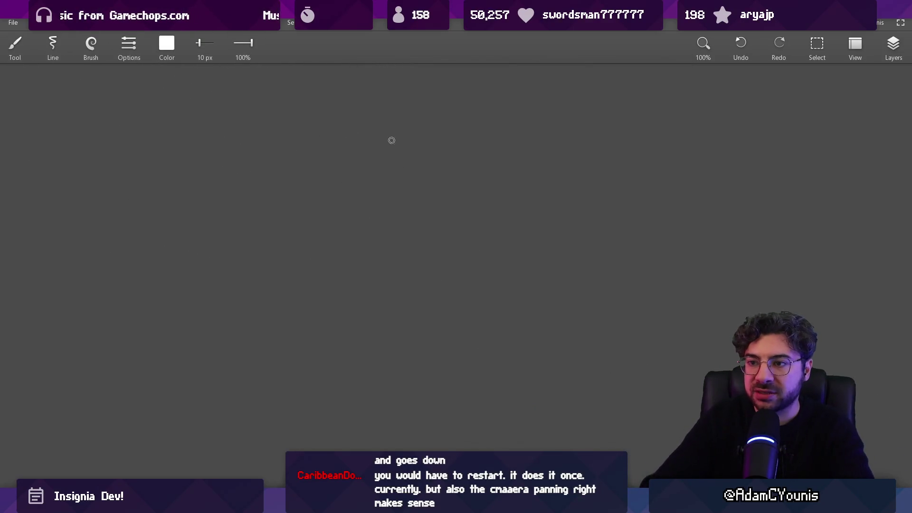
Handwrite 'Mario' and 'Zelda' side by side with a slightly thinner brush
key(bracketleft)
mouse_move(277, 212)
mouse_down()
mouse_move(291, 211)
mouse_move(289, 191)
mouse_move(311, 202)
mouse_move(359, 192)
mouse_up()
key(ctrl+z)
drag(431, 199, 459, 219)
drag(492, 190, 490, 219)
mouse_move(507, 205)
mouse_down()
mouse_move(511, 188)
mouse_move(531, 216)
mouse_up()
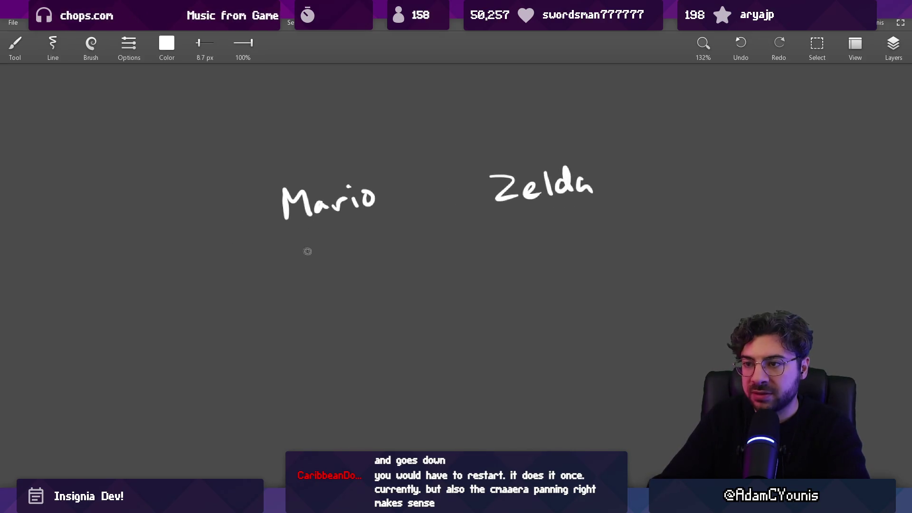
Write 'Action Platformer' under Mario and 'Adventure' under Zelda
scroll(305, 250, up, 3)
drag(260, 257, 273, 258)
drag(263, 251, 281, 250)
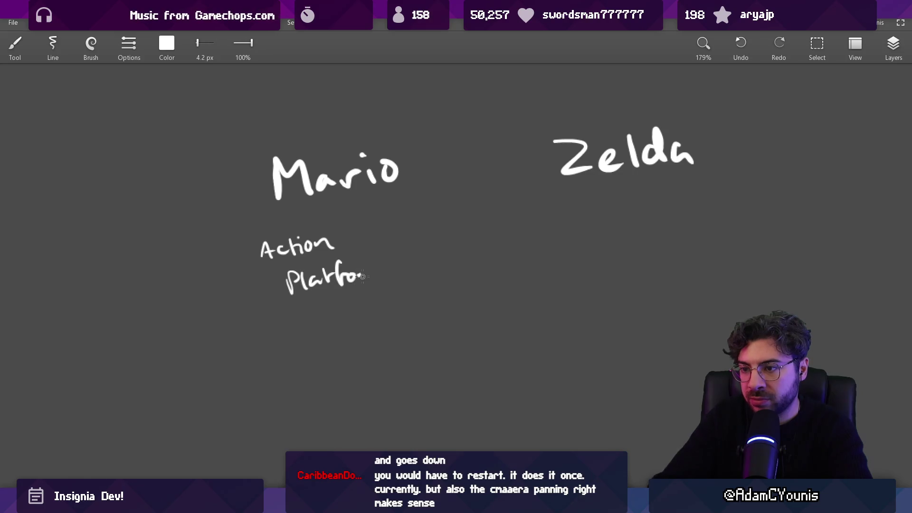
scroll(449, 266, right, 3)
drag(457, 249, 463, 246)
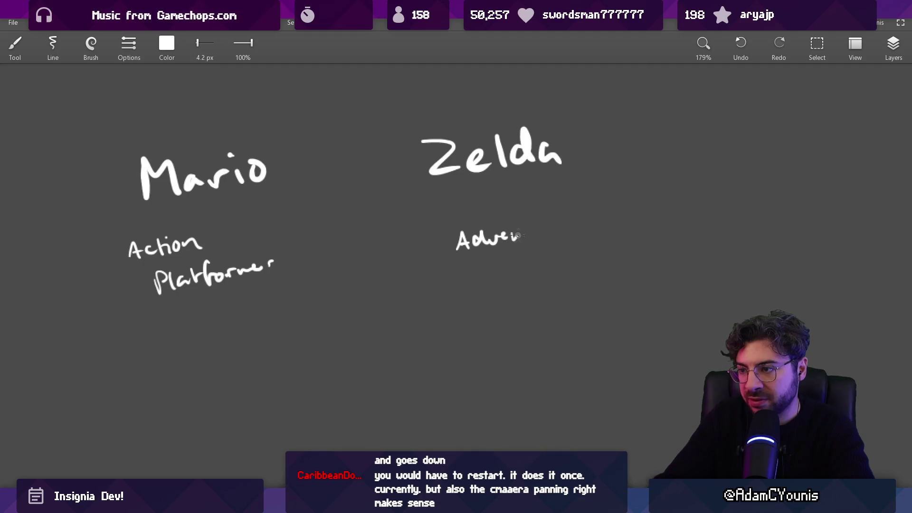
drag(542, 235, 581, 235)
Add three small circles under each name and a large loop around both
scroll(432, 346, down, 5)
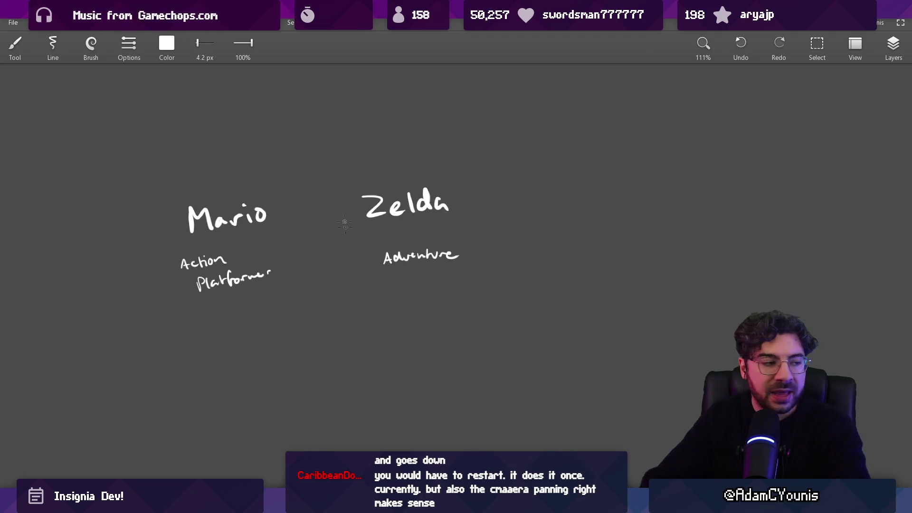
scroll(313, 317, up, 2)
drag(265, 357, 267, 356)
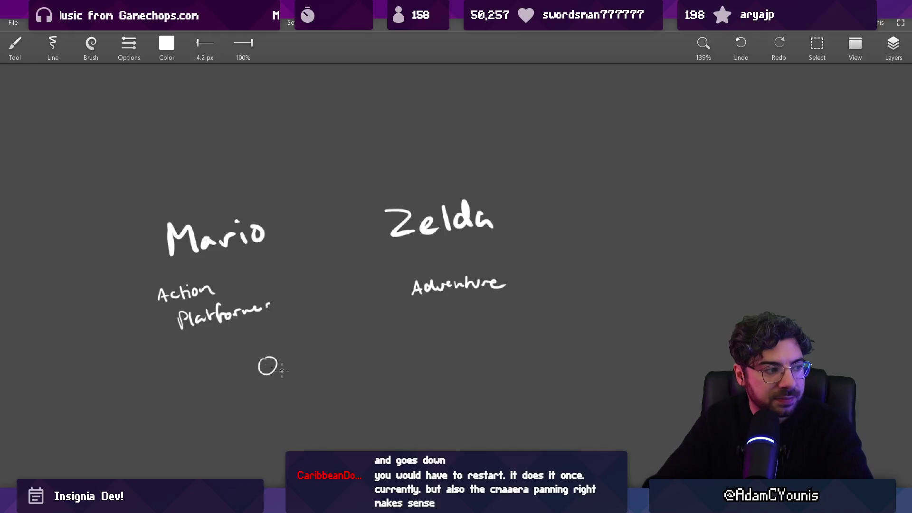
scroll(266, 359, down, 2)
drag(224, 315, 257, 325)
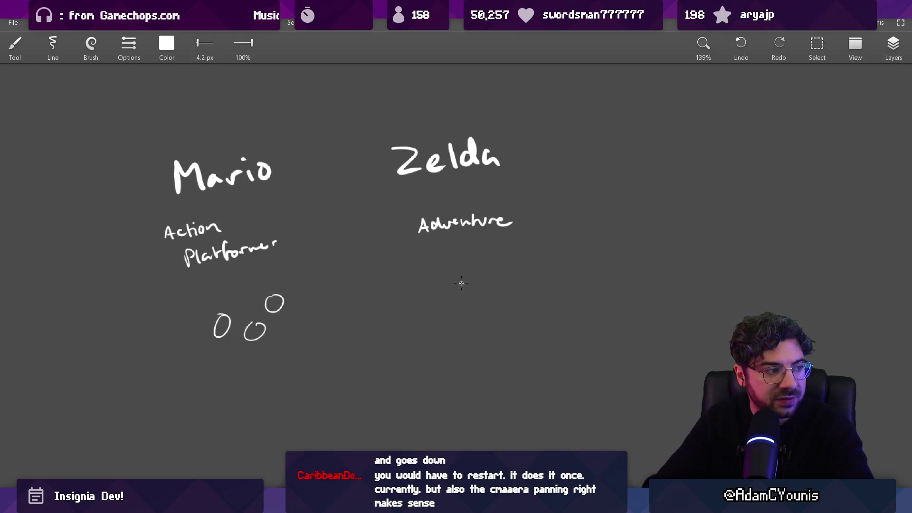
drag(511, 273, 520, 286)
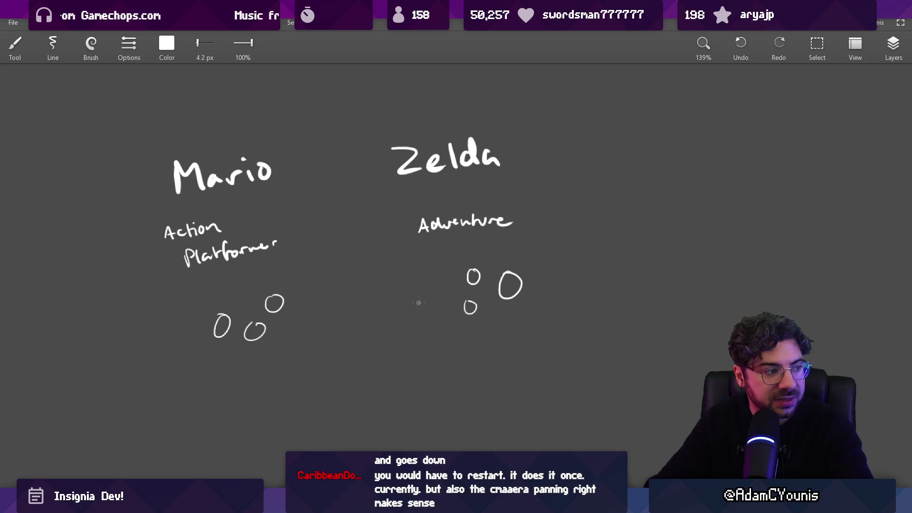
scroll(335, 287, down, 1)
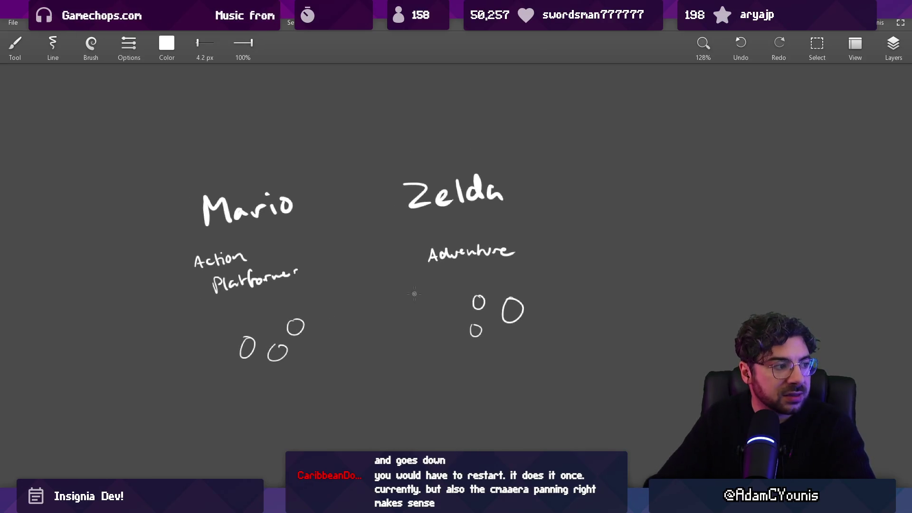
scroll(379, 260, down, 3)
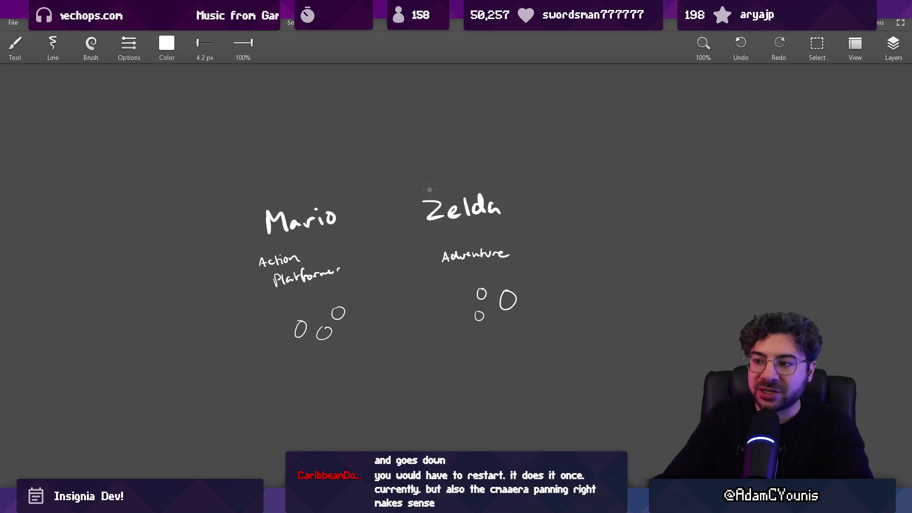
mouse_move(340, 120)
mouse_down()
mouse_move(226, 287)
mouse_move(247, 155)
mouse_up()
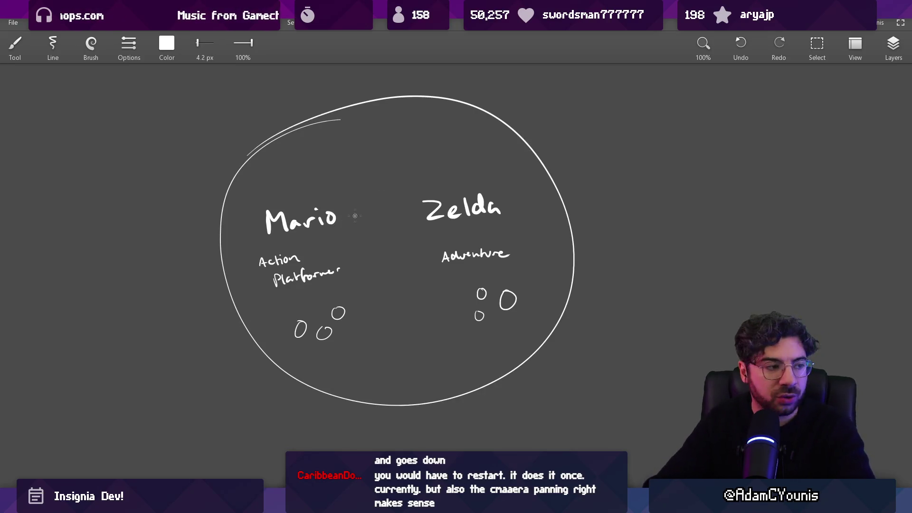
Redraw the loop around Mario and Zelda, discarding the extra box and D shapes sketched above
key(ctrl+z)
mouse_move(407, 113)
mouse_down()
mouse_move(339, 400)
mouse_move(342, 112)
mouse_up()
key(ctrl+z)
mouse_move(253, 154)
mouse_down()
mouse_move(407, 124)
mouse_move(361, 128)
mouse_up()
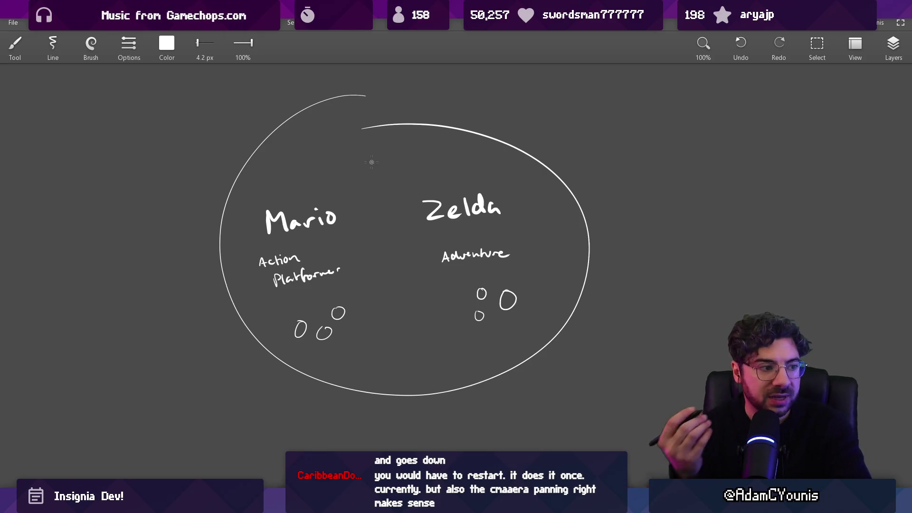
key(ctrl+z)
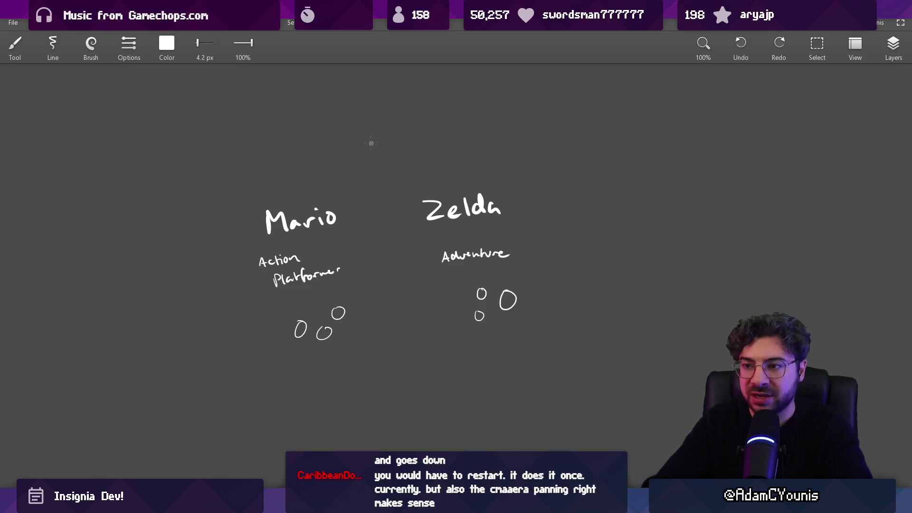
mouse_move(299, 123)
mouse_down()
mouse_move(530, 177)
mouse_move(314, 127)
mouse_up()
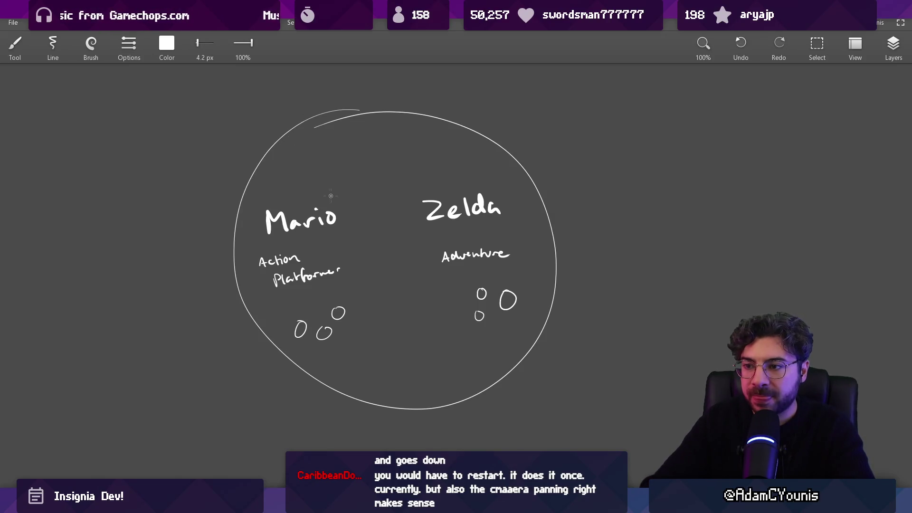
drag(311, 165, 364, 143)
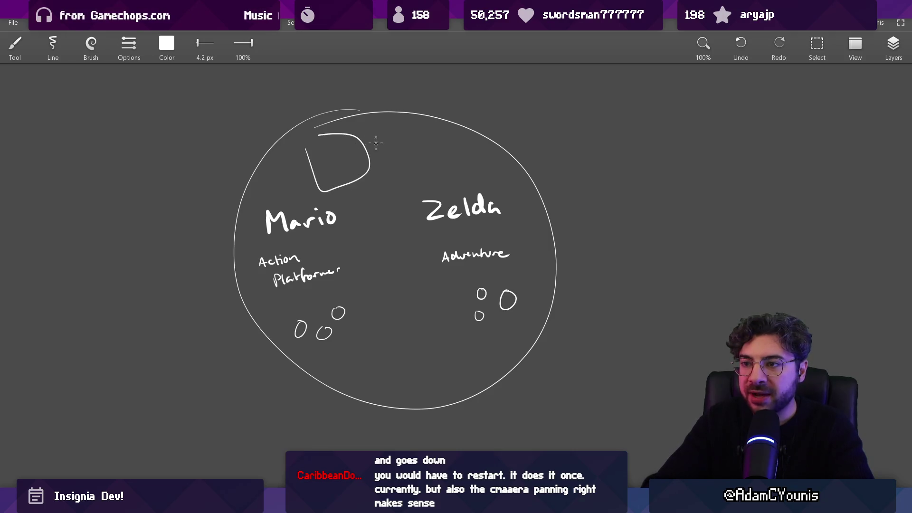
drag(446, 171, 423, 132)
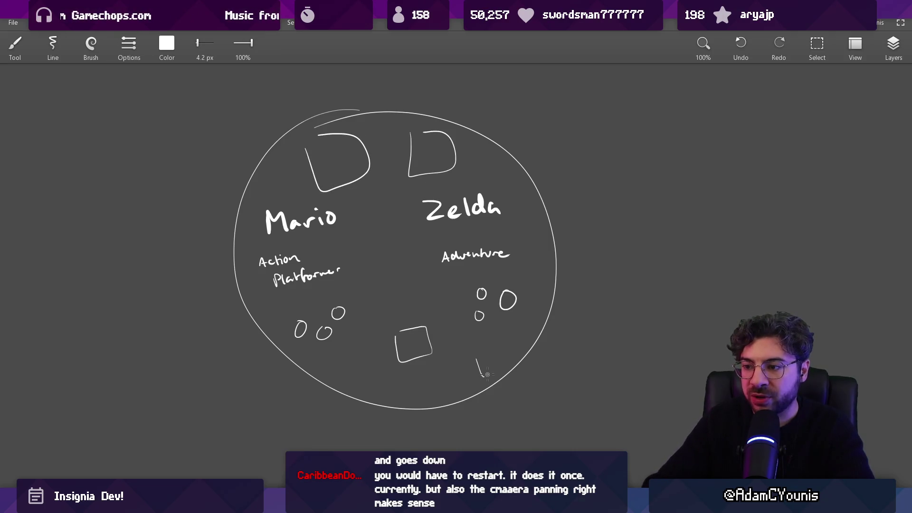
key(ctrl+z)
key(ctrl+z)
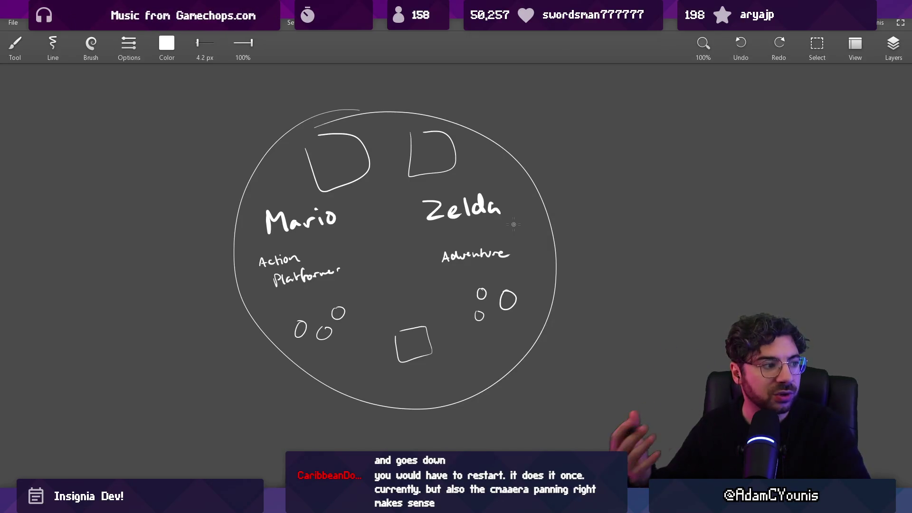
key(ctrl+z)
key(ctrl+z)
key(ctrl+z)
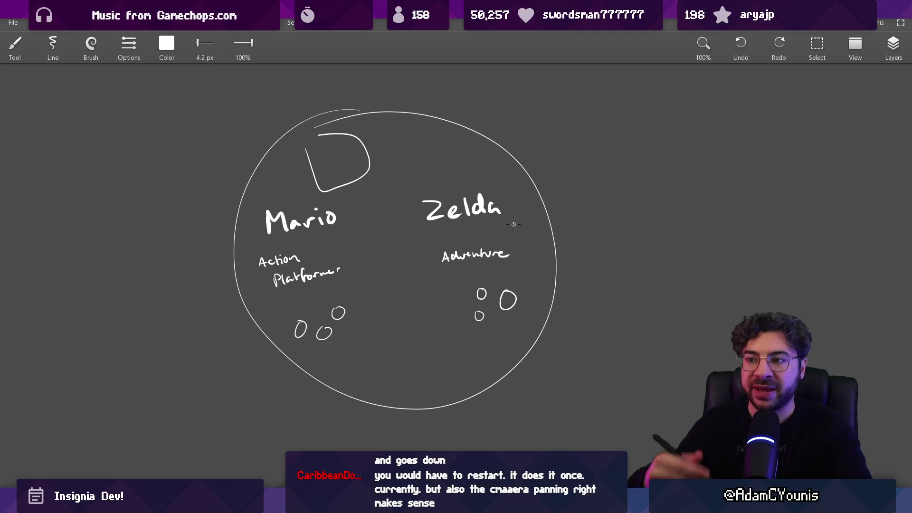
Pan to open space and draw a large box outline
drag(456, 266, 192, 121)
mouse_move(342, 231)
mouse_down()
mouse_move(353, 373)
mouse_move(641, 390)
mouse_up()
drag(385, 400, 588, 378)
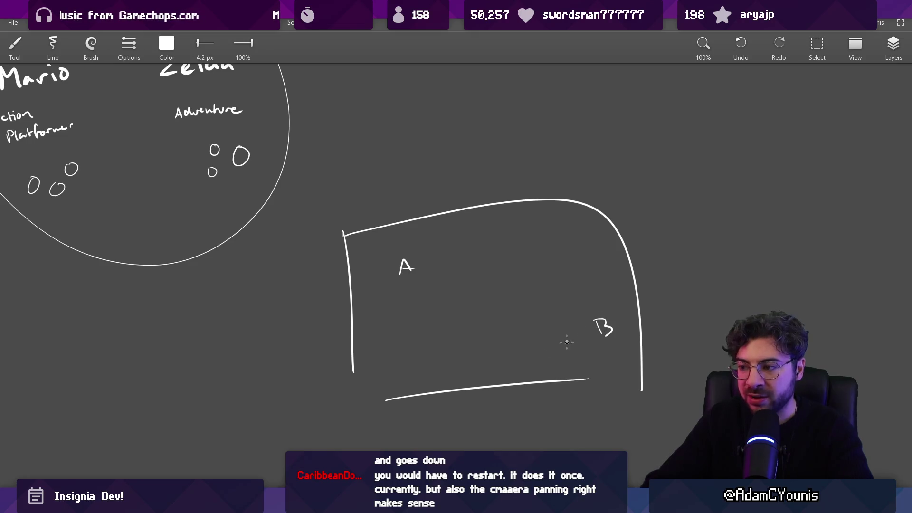
Draw a path linking the points in the large box and recentre on the Mario/Zelda circle
mouse_move(437, 274)
mouse_down()
mouse_move(604, 327)
mouse_move(530, 262)
mouse_up()
scroll(518, 275, down, 2)
mouse_move(251, 180)
mouse_down()
mouse_move(432, 266)
mouse_move(440, 250)
mouse_move(558, 298)
mouse_move(484, 231)
mouse_move(401, 275)
mouse_up()
scroll(434, 280, up, 5)
key(ctrl+z)
key(ctrl+z)
Try moving Zelda's three circles beside Mario's and boxing them, then revert
key(l)
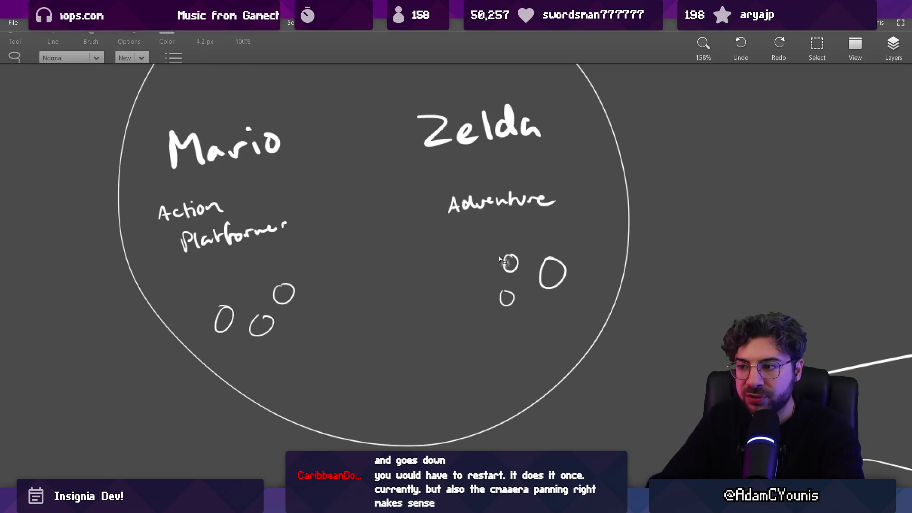
drag(572, 240, 570, 242)
mouse_move(556, 275)
mouse_down()
mouse_move(382, 298)
mouse_move(353, 322)
mouse_up()
key(Escape)
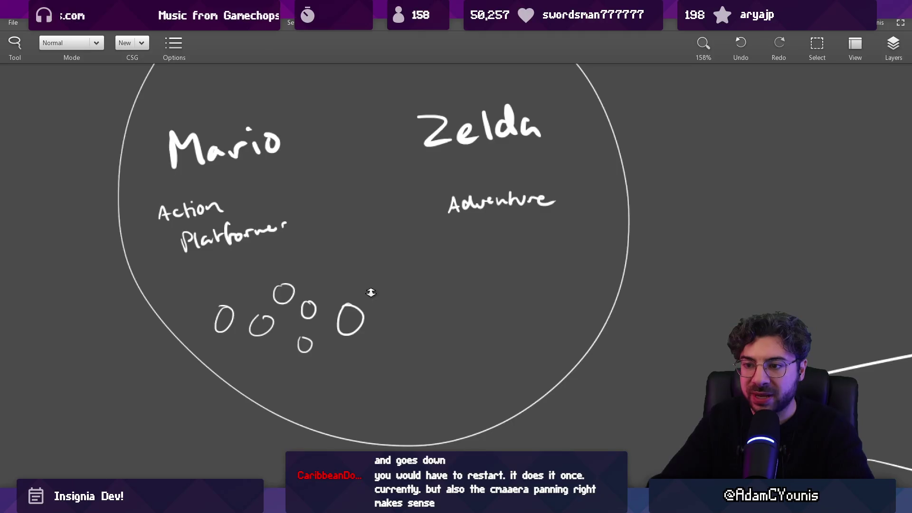
scroll(371, 291, down, 1)
key(b)
mouse_move(236, 292)
mouse_down()
mouse_move(373, 280)
mouse_move(240, 289)
mouse_up()
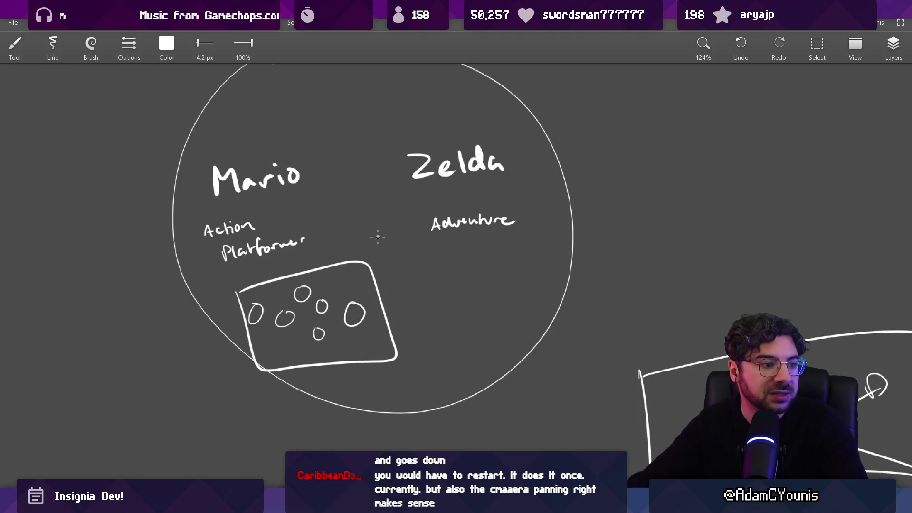
key(ctrl+z)
key(ctrl+z)
key(ctrl+z)
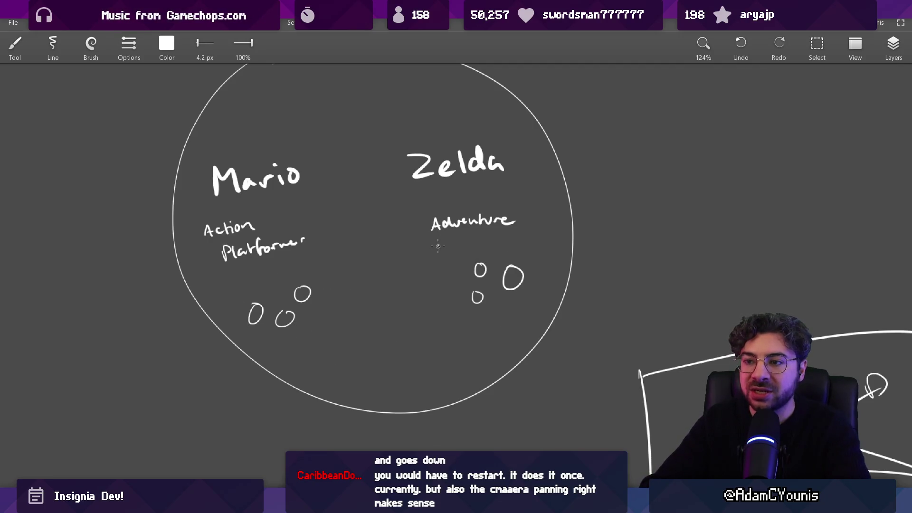
Sketch an arrow toward Mario's circles, then remove it
drag(396, 284, 343, 295)
drag(404, 297, 385, 274)
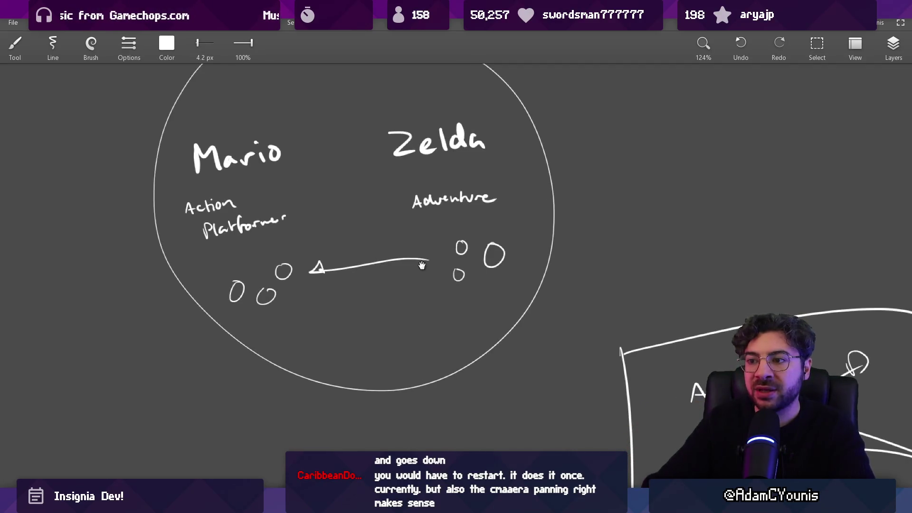
drag(422, 265, 296, 232)
key(ctrl+z)
scroll(295, 230, down, 2)
Hatch diagonal strokes inside the circle and between the groups, undo them, and briefly check the game
drag(257, 131, 243, 195)
drag(297, 129, 272, 223)
drag(261, 263, 251, 329)
drag(306, 243, 277, 356)
drag(326, 279, 305, 380)
drag(352, 318, 342, 380)
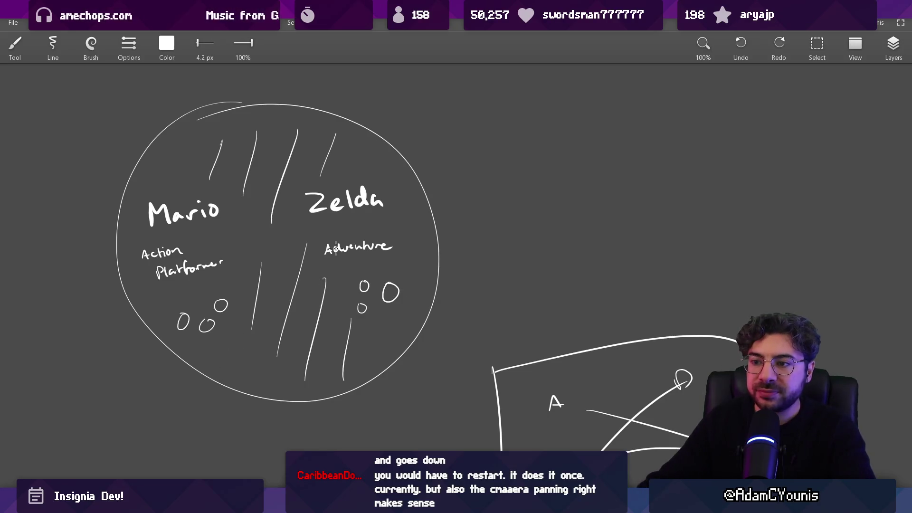
key(ctrl+z)
key(ctrl+z)
key(ctrl+z)
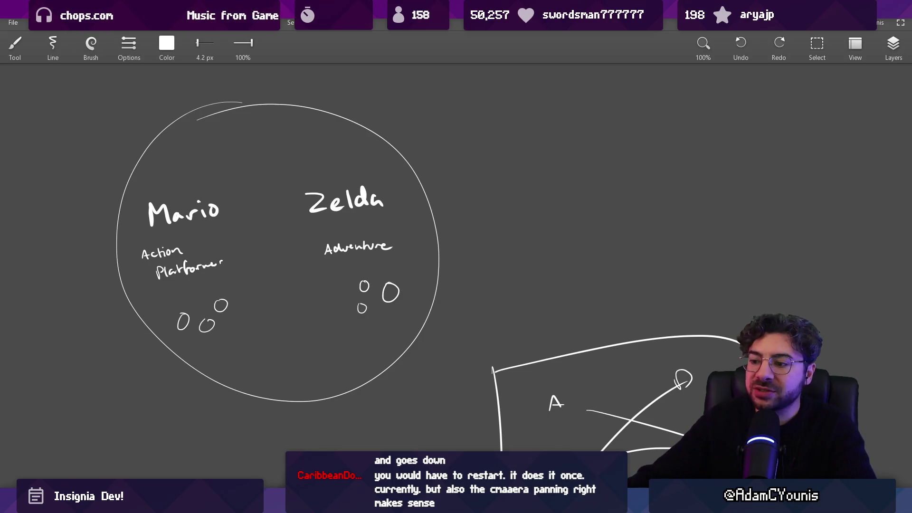
click(558, 428)
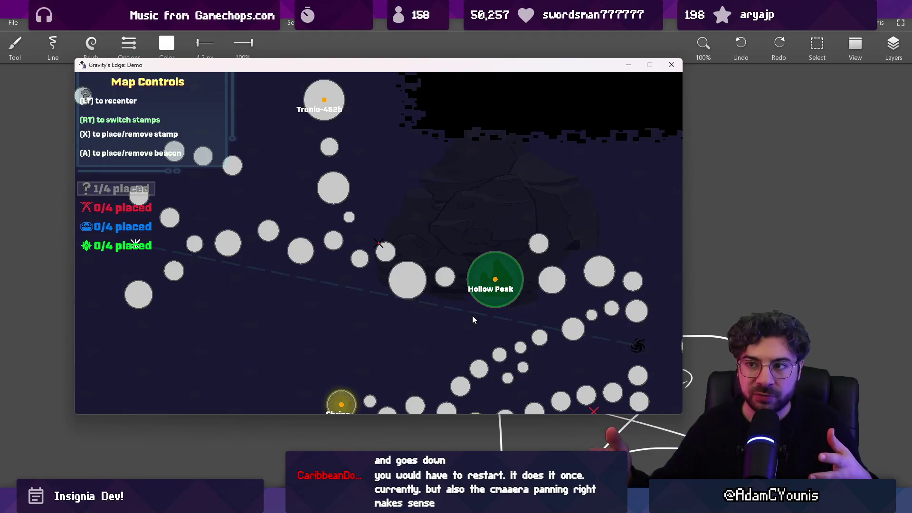
key(alt+Tab)
Draw four boxes in a row on blank canvas, linked by dotted lines
drag(460, 149, 266, 240)
scroll(285, 223, up, 3)
mouse_move(315, 195)
mouse_down()
mouse_move(336, 185)
mouse_move(321, 187)
mouse_up()
drag(422, 199, 320, 224)
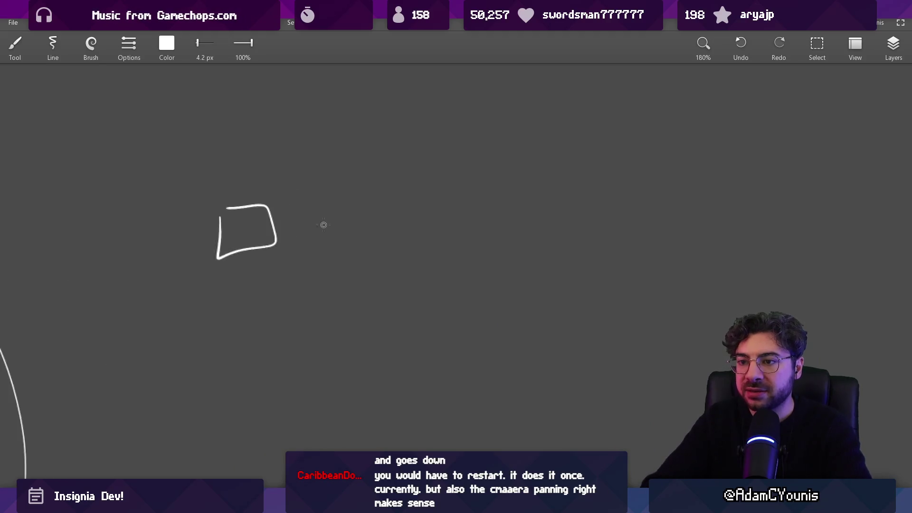
scroll(320, 224, up, 2)
mouse_move(404, 236)
mouse_down()
mouse_move(471, 231)
mouse_move(421, 237)
mouse_up()
mouse_move(632, 191)
mouse_down()
mouse_move(640, 235)
mouse_move(660, 241)
mouse_up()
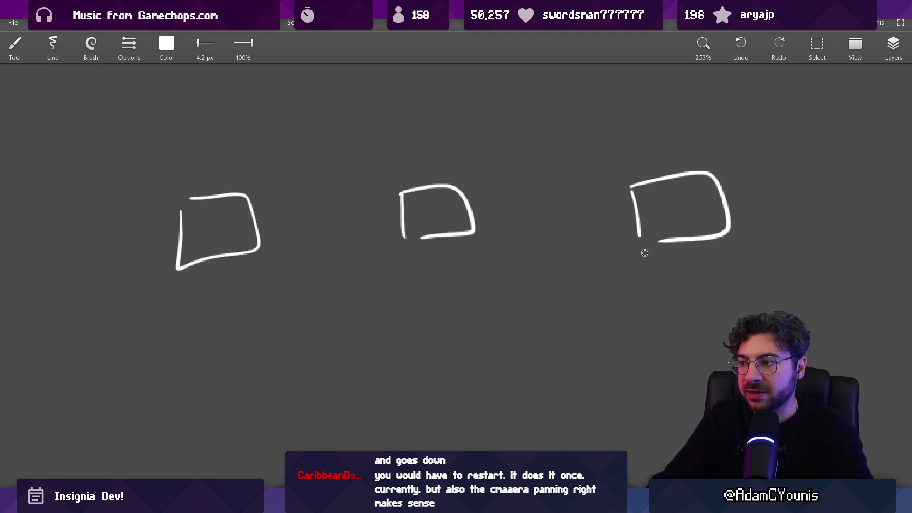
drag(735, 173, 745, 218)
mouse_move(737, 164)
mouse_down()
mouse_move(780, 212)
mouse_move(758, 217)
mouse_up()
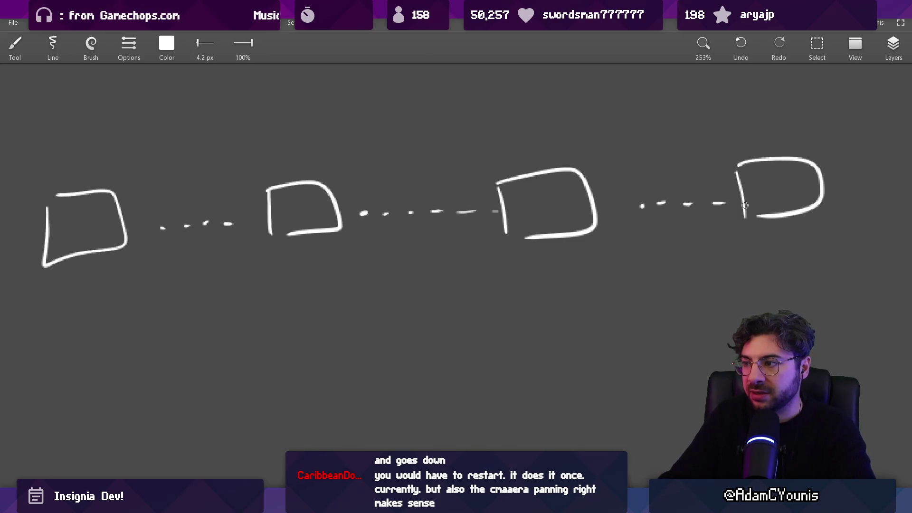
Add a vertical line rising from the first box, discarding a rounded box above it
scroll(576, 259, down, 5)
scroll(433, 130, up, 5)
scroll(354, 258, down, 2)
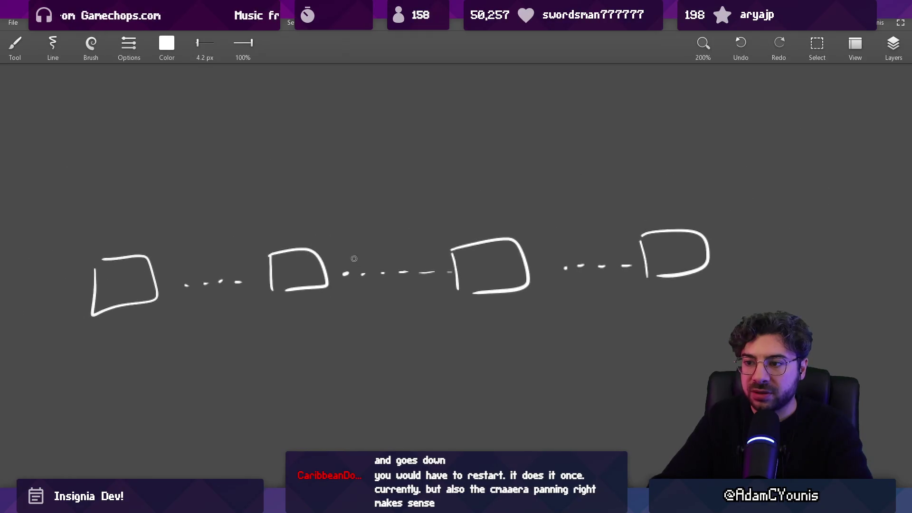
drag(180, 289, 275, 353)
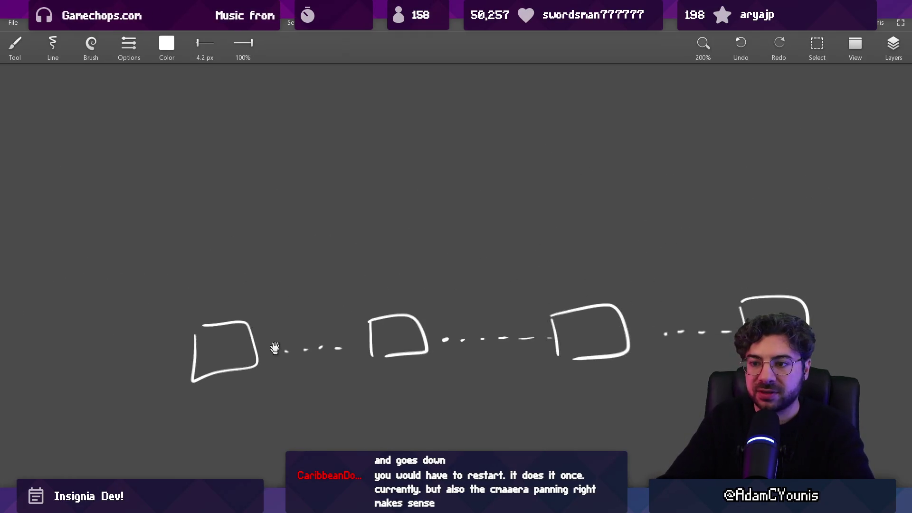
drag(219, 252, 223, 304)
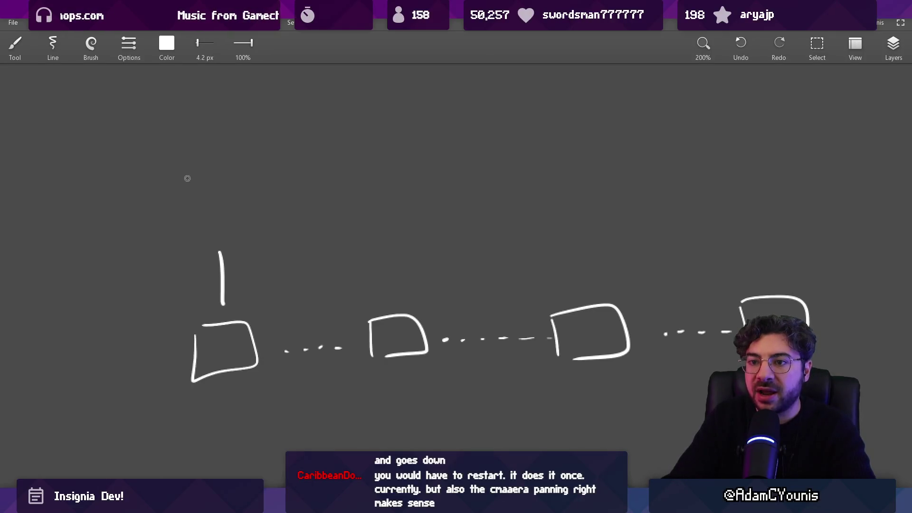
drag(173, 177, 185, 169)
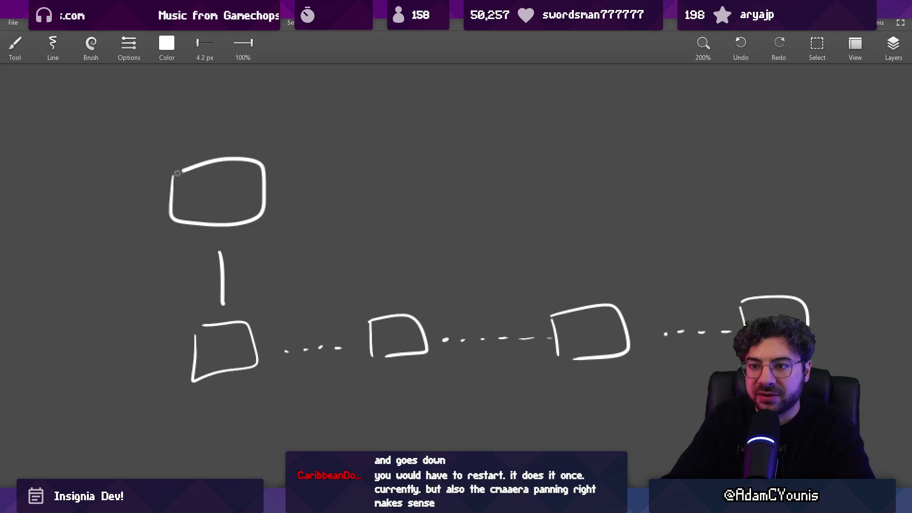
key(ctrl+z)
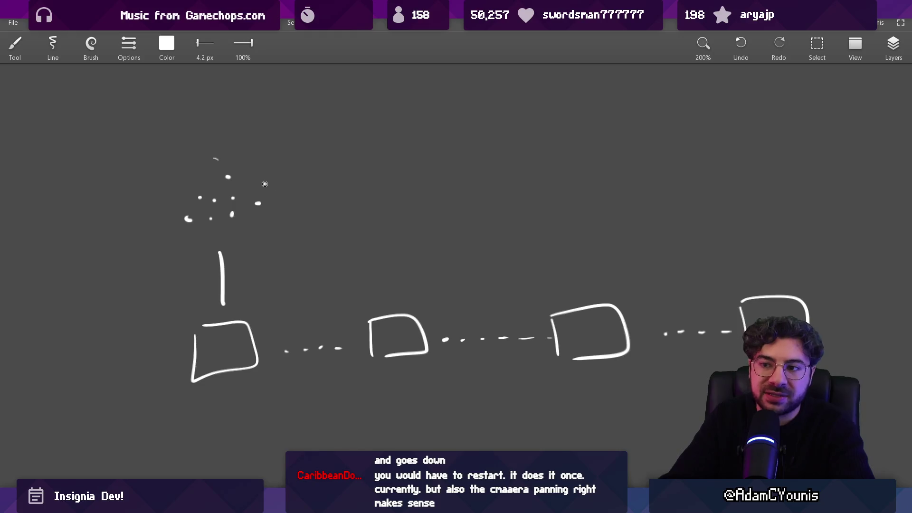
Circle the cluster of dots above the vertical line
mouse_move(215, 159)
mouse_down()
mouse_move(265, 229)
mouse_move(242, 158)
mouse_up()
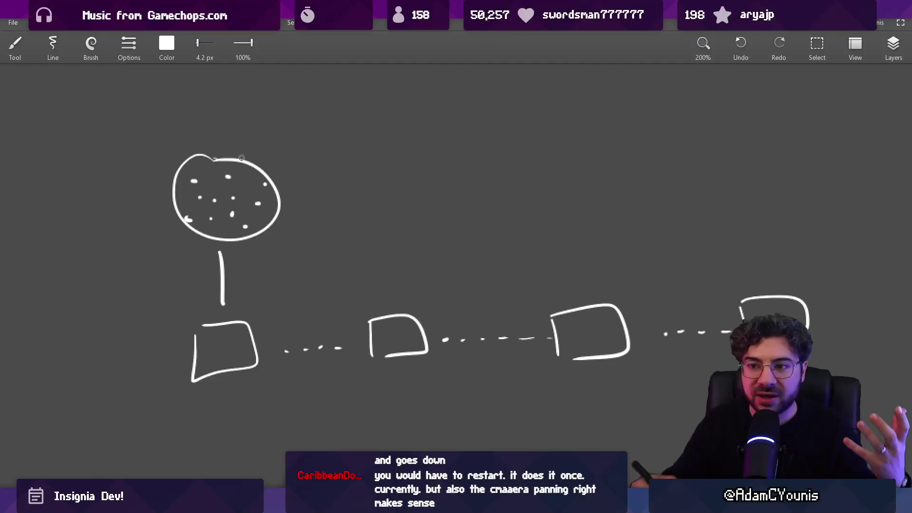
mouse_move(262, 245)
mouse_down()
mouse_move(252, 290)
mouse_move(261, 276)
mouse_up()
key(ctrl+z)
key(ctrl+z)
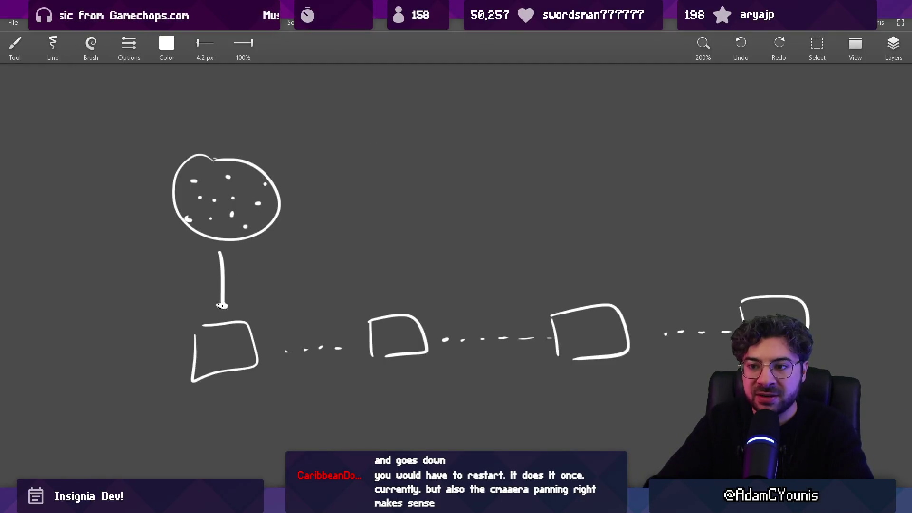
Draw a second circle filled with eight dots, with an arrow down to the second box
mouse_move(396, 161)
mouse_down()
mouse_move(387, 240)
mouse_move(375, 155)
mouse_up()
click(373, 219)
click(391, 180)
click(409, 189)
click(371, 195)
click(388, 190)
click(387, 203)
click(357, 203)
click(407, 209)
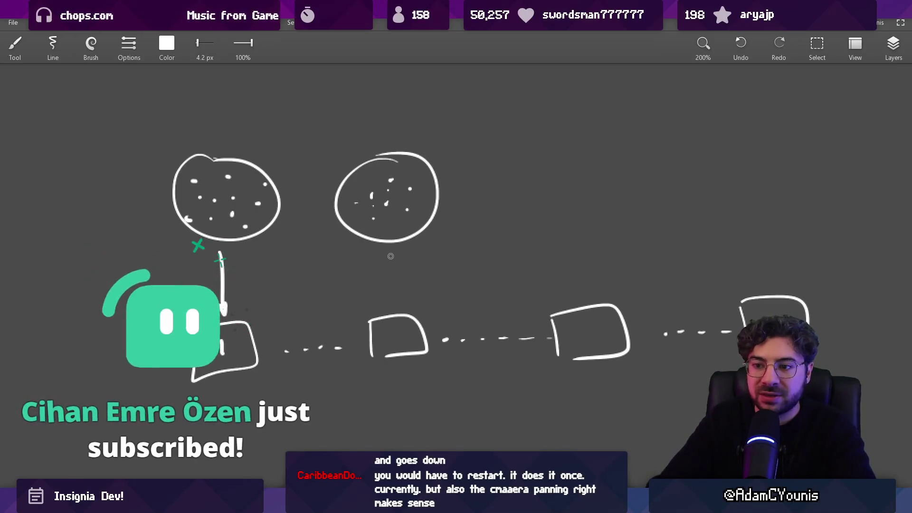
mouse_move(389, 251)
mouse_down()
mouse_move(405, 343)
mouse_move(406, 211)
mouse_up()
scroll(399, 328, down, 6)
Undo the stray arc, then try a stroke inside the large rectangle and undo it
key(ctrl+z)
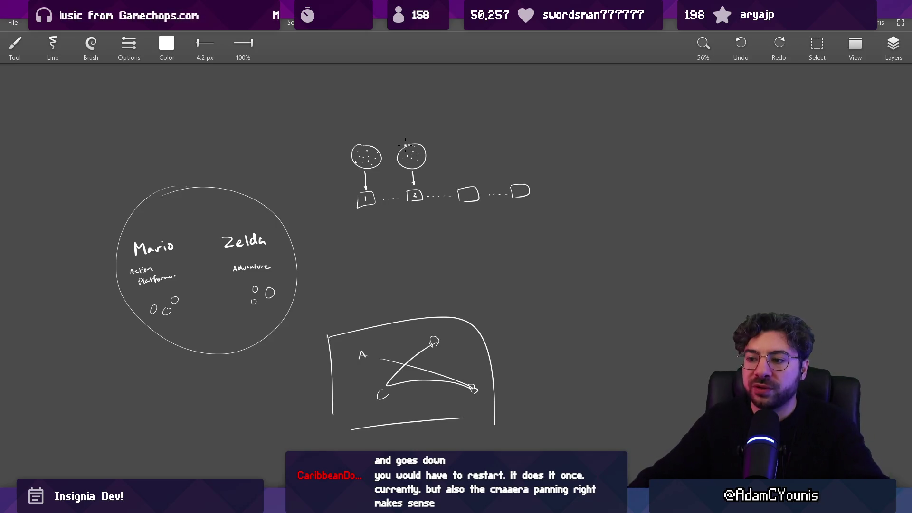
scroll(405, 144, down, 3)
scroll(419, 285, up, 5)
drag(240, 175, 544, 288)
key(ctrl+z)
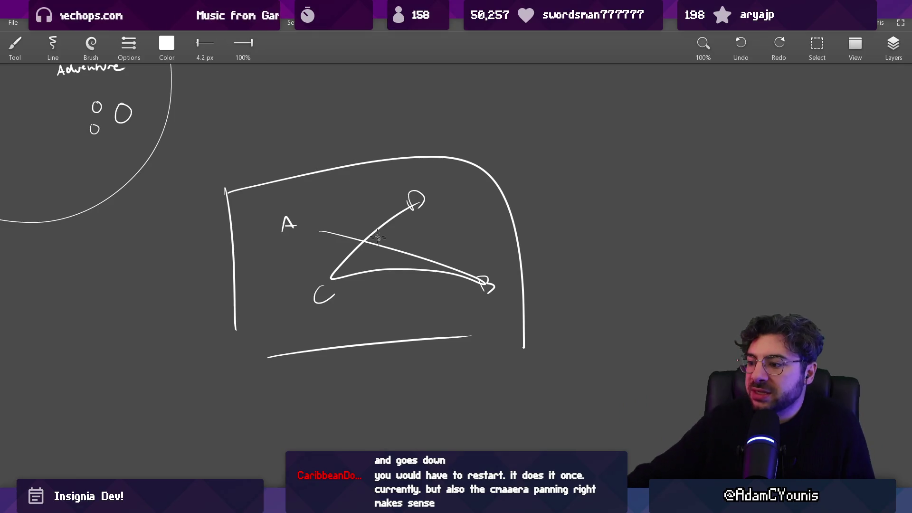
key(alt+Tab)
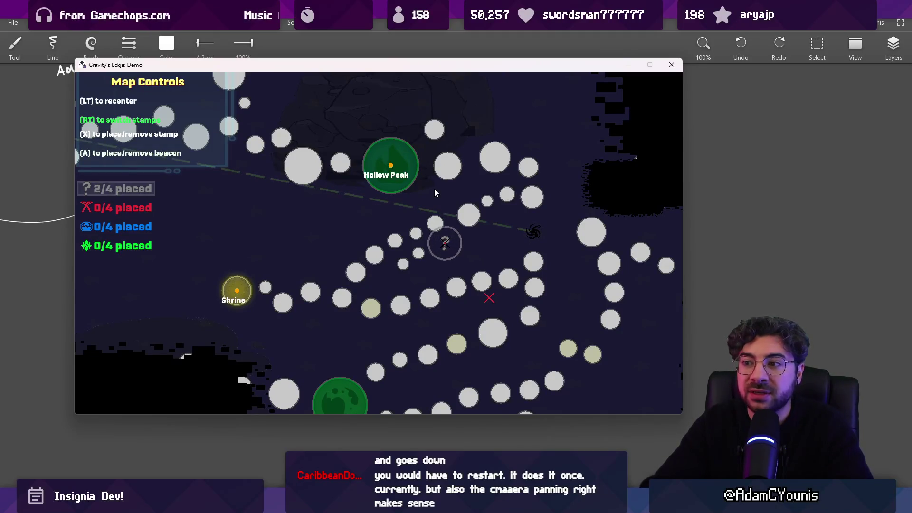
Close the map and fly to the upper-right planet, then the big lower-left planet
key(Escape)
key(space)
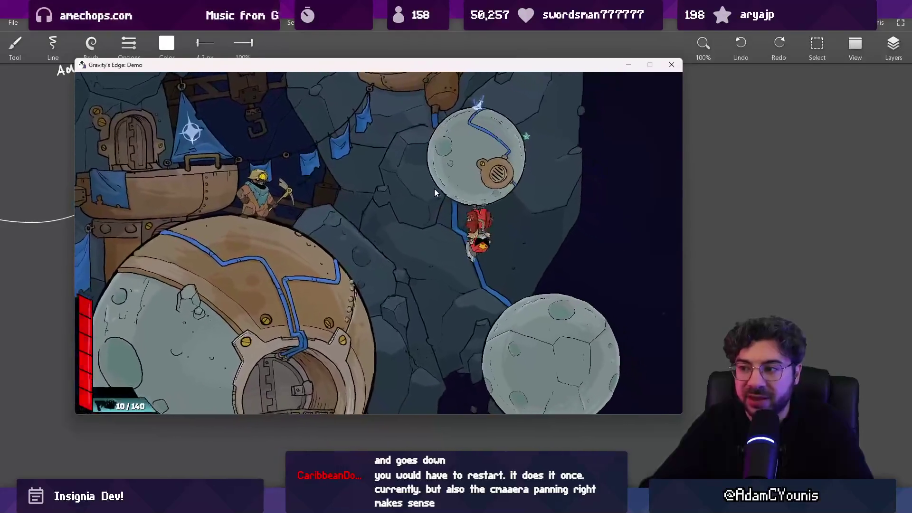
key(space)
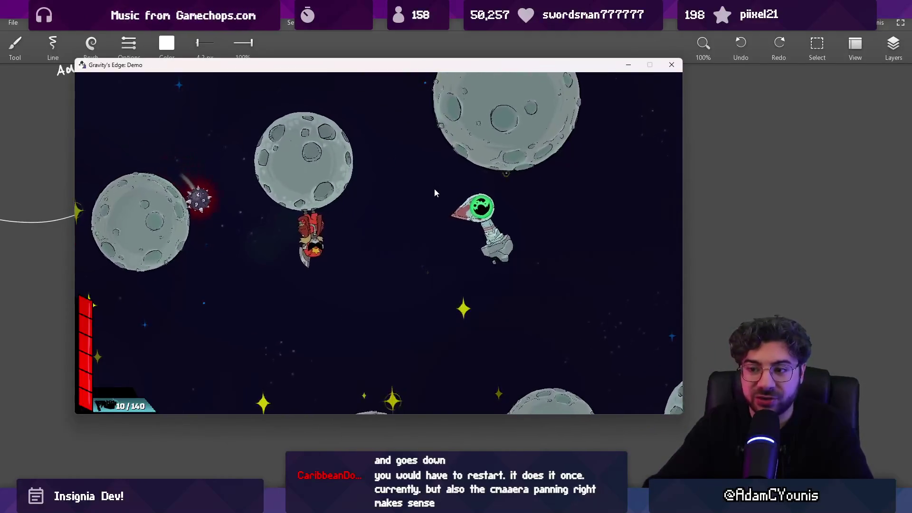
Pause and resume the game, then bring the map up again around the Shrine
key(Escape)
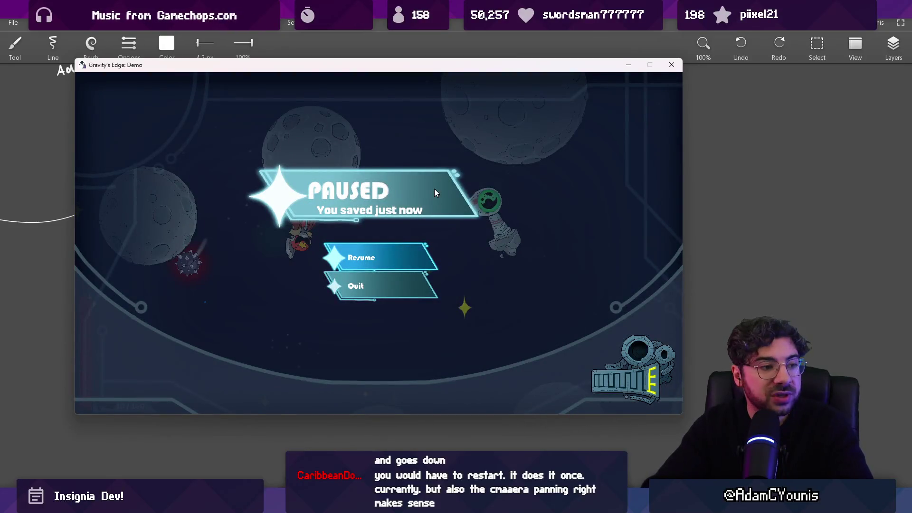
key(Escape)
key(m)
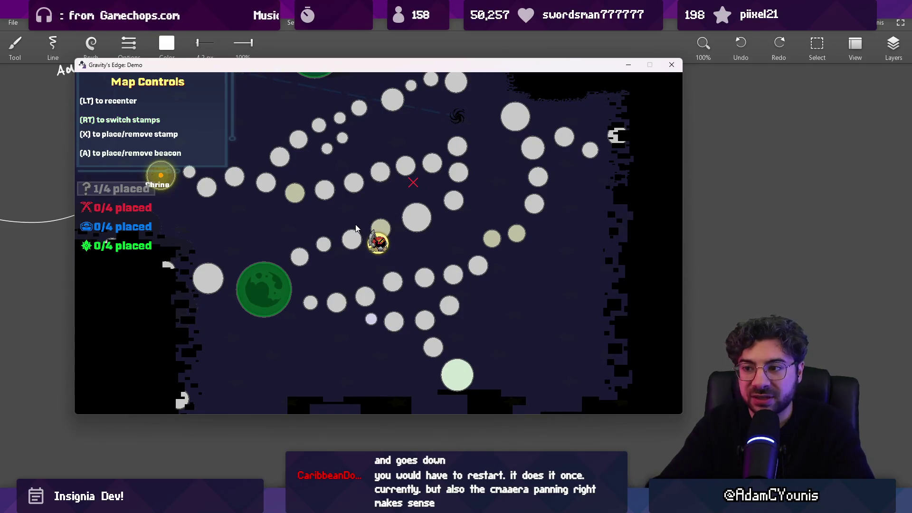
key(Escape)
key(Escape)
key(m)
key(m)
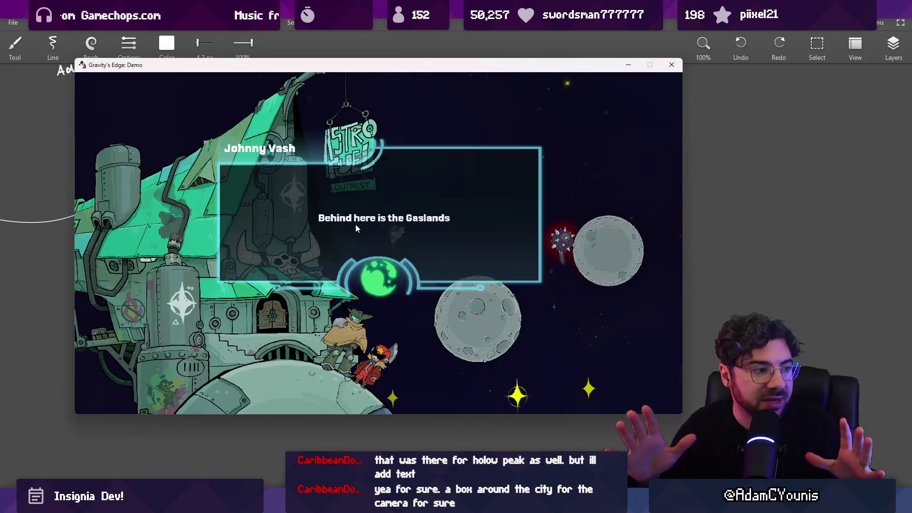
Advance through the outpost dialog, hop between nearby moons, then pause the game
key(Up)
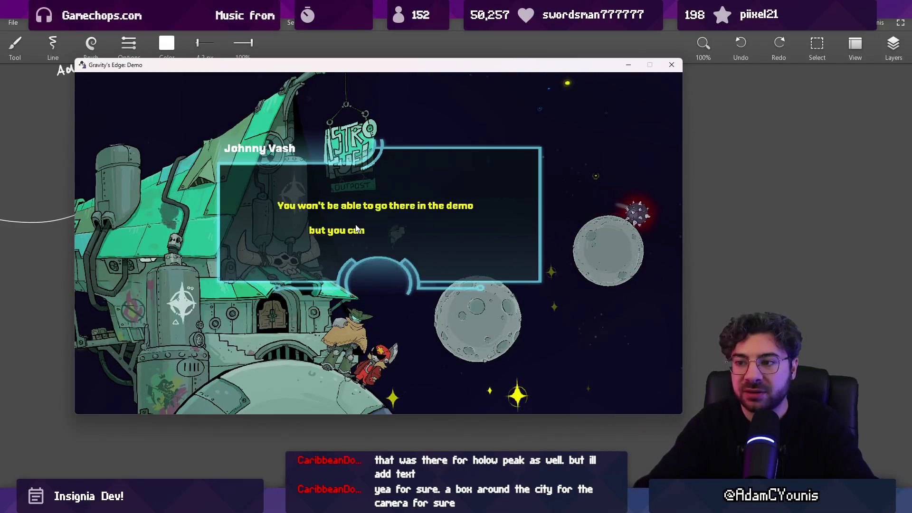
key(Up)
key(space)
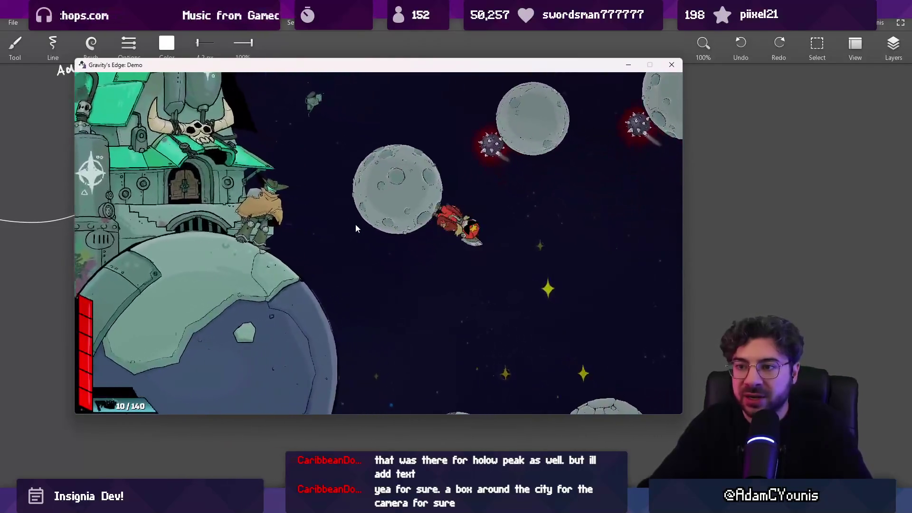
key(space)
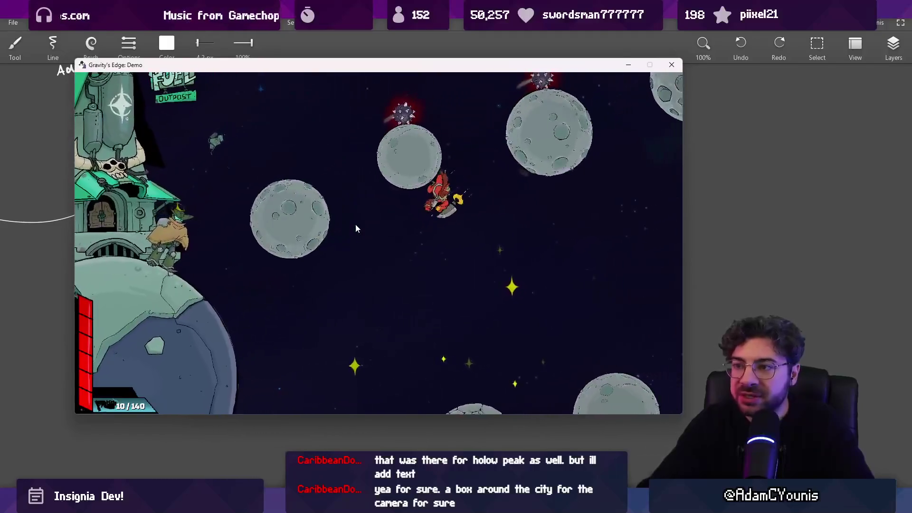
key(space)
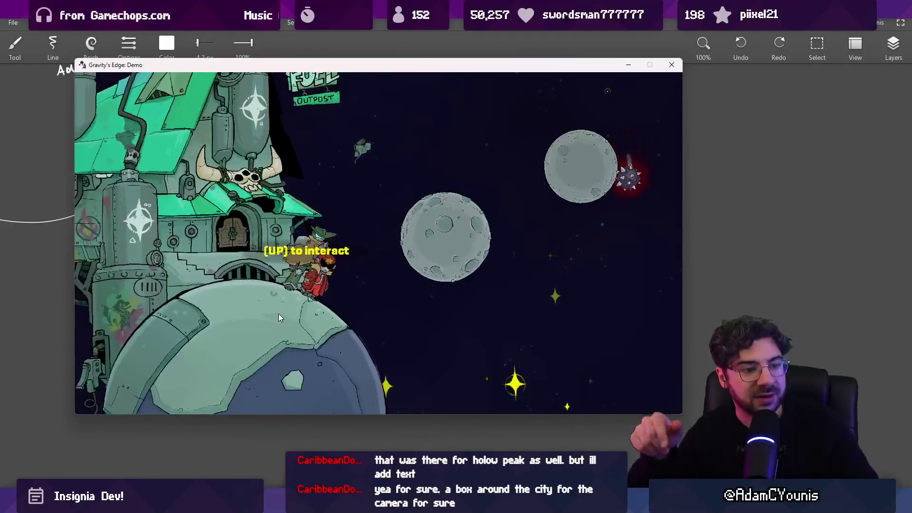
key(Escape)
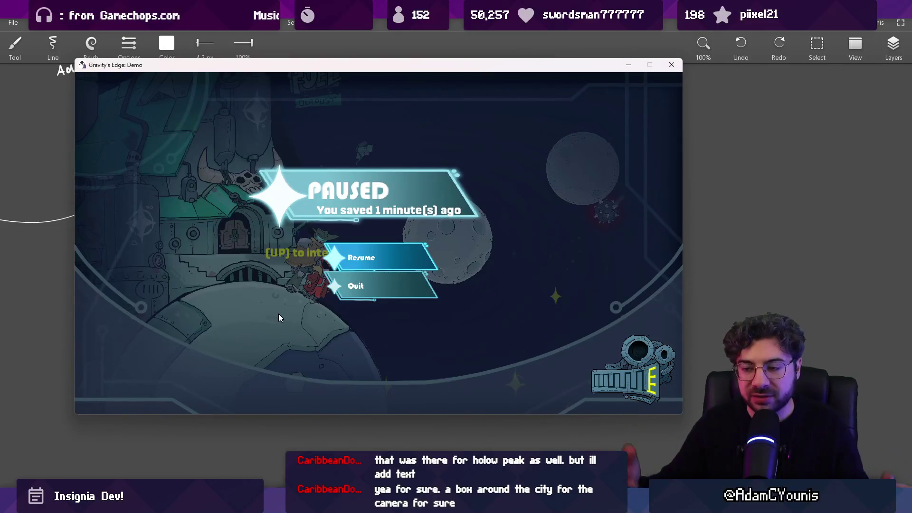
Unpause the game and fly across several planets to the Astro Fuel outpost
key(Escape)
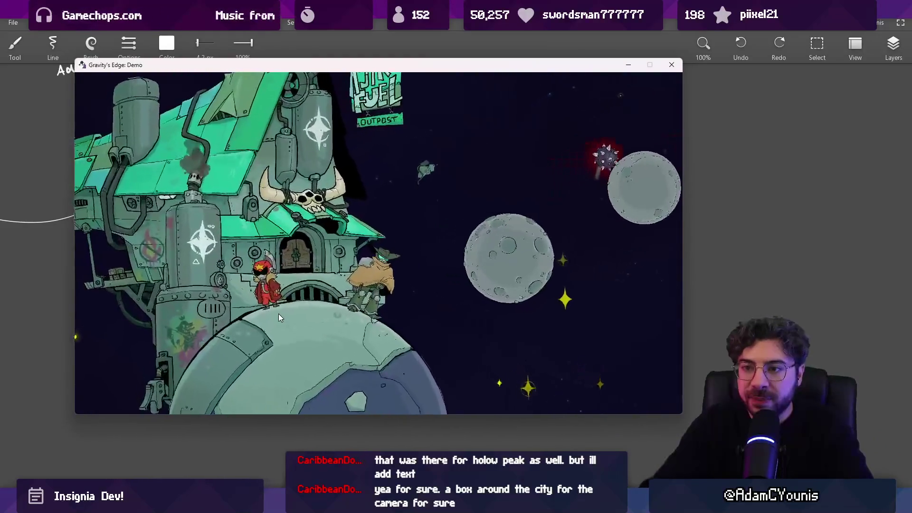
key(Escape)
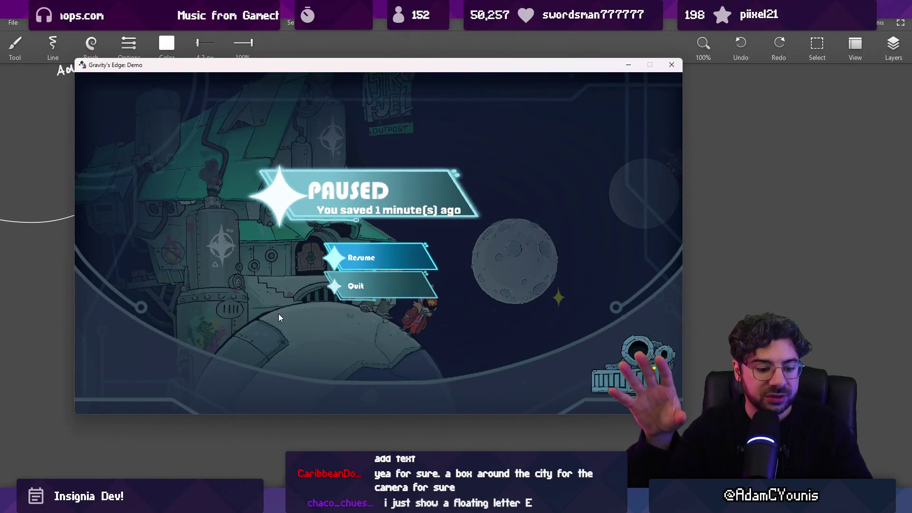
key(Escape)
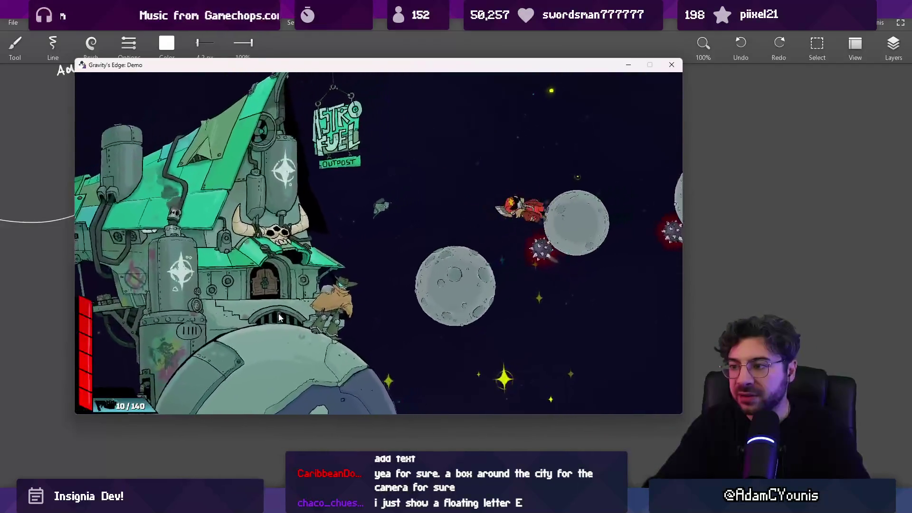
key(space)
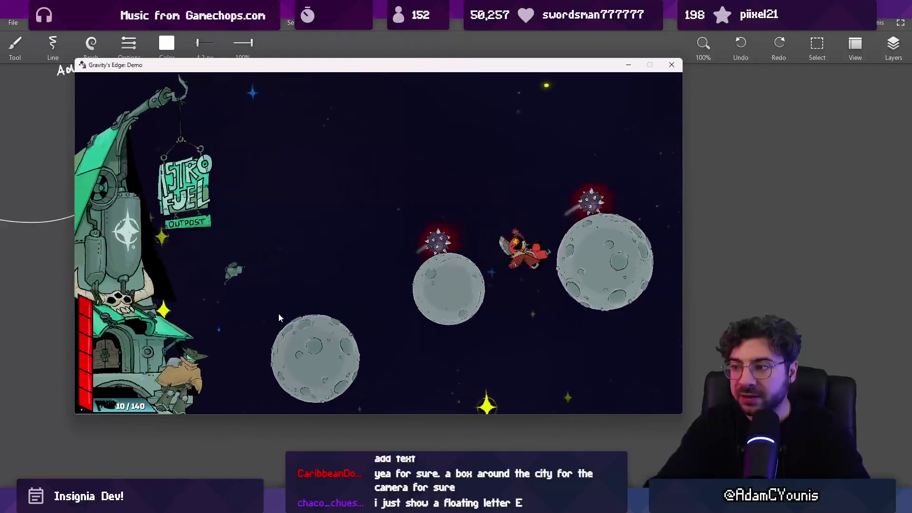
key(space)
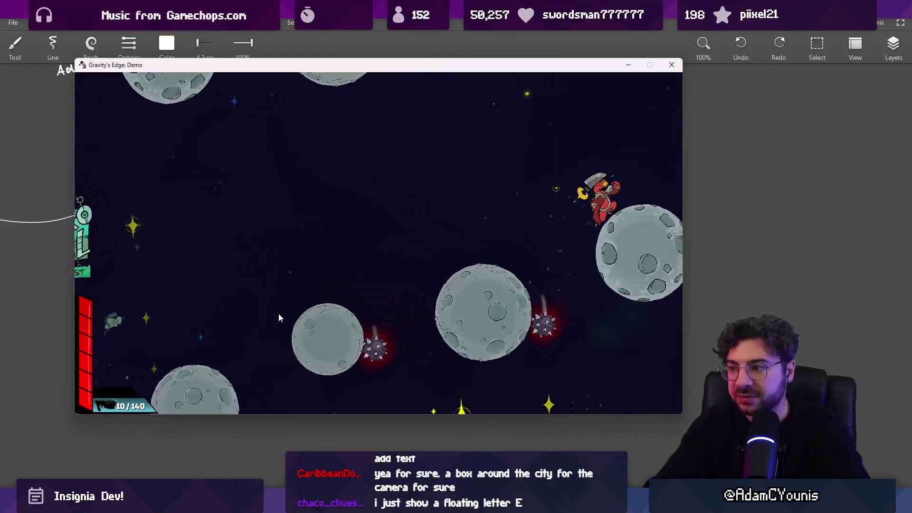
key(Left)
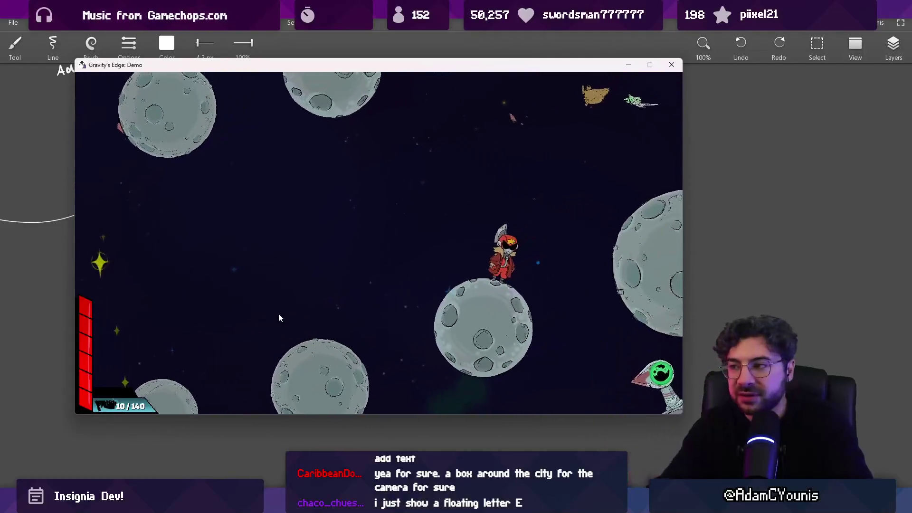
key(space)
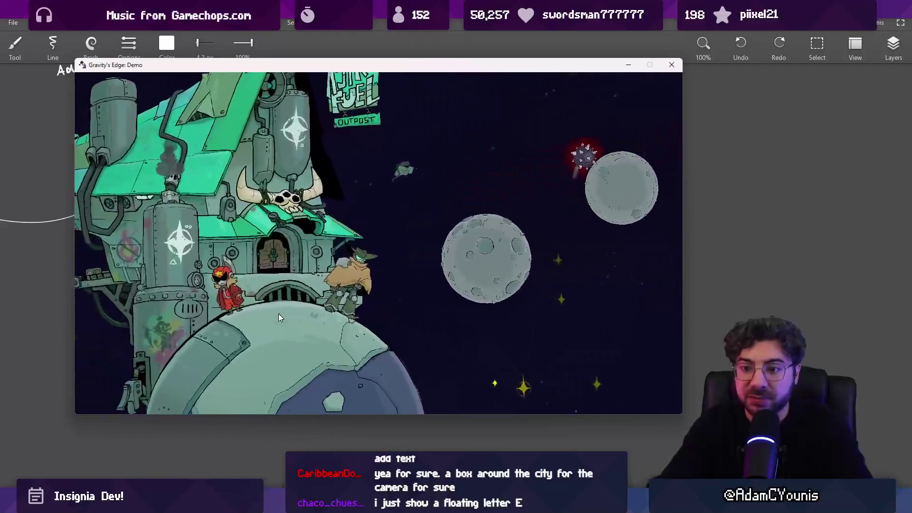
Walk over to the cowboy at the outpost and talk through his dialogue to the end
key(Right)
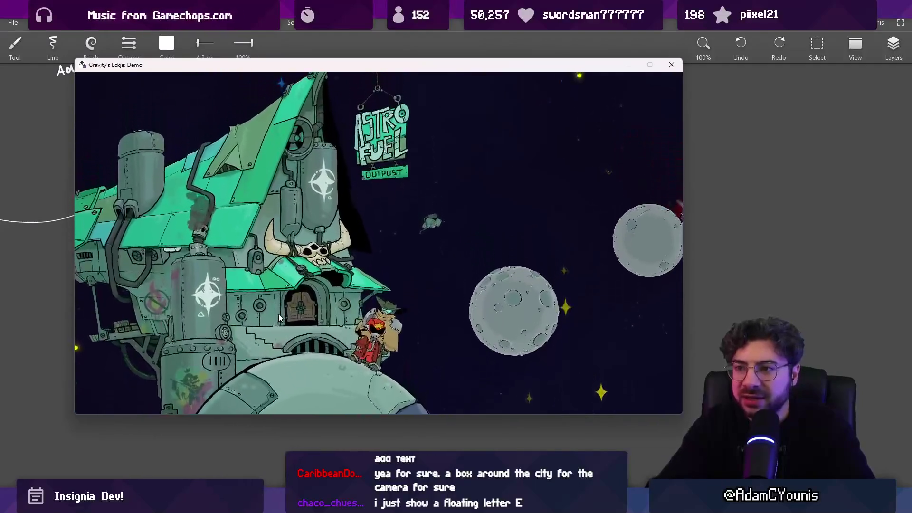
key(Up)
key(Up)
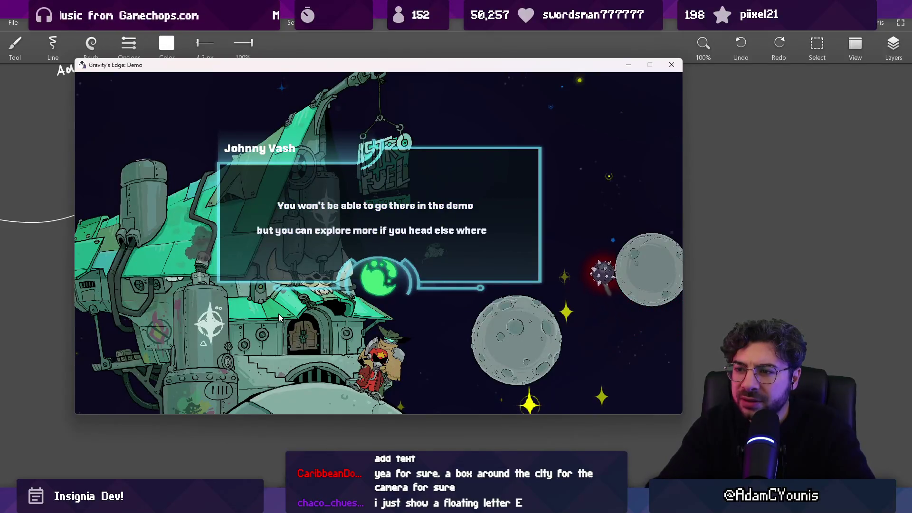
key(Up)
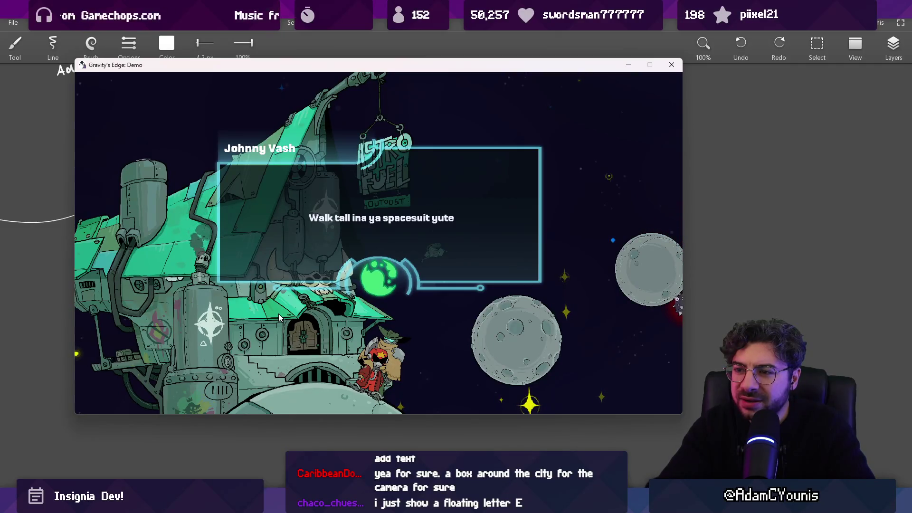
key(Up)
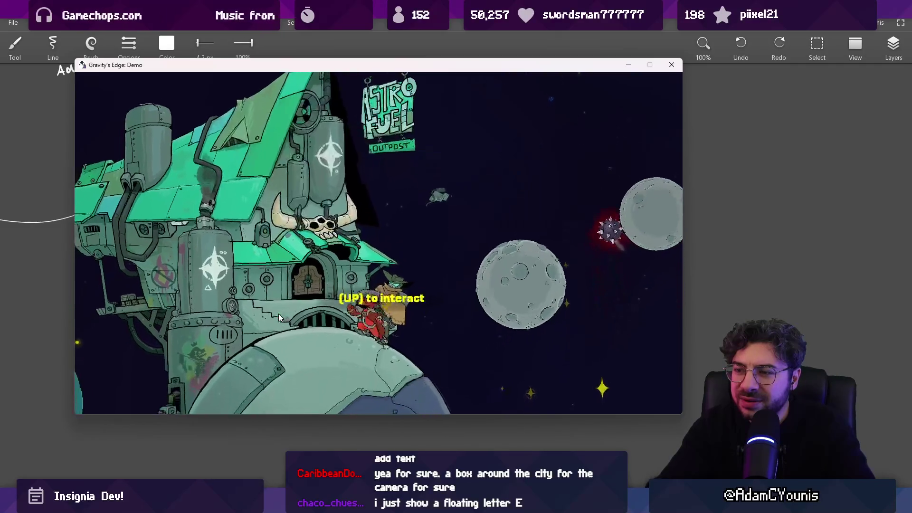
Leap left off the outpost planet, then pause the game and move the menu selection down
key(Left)
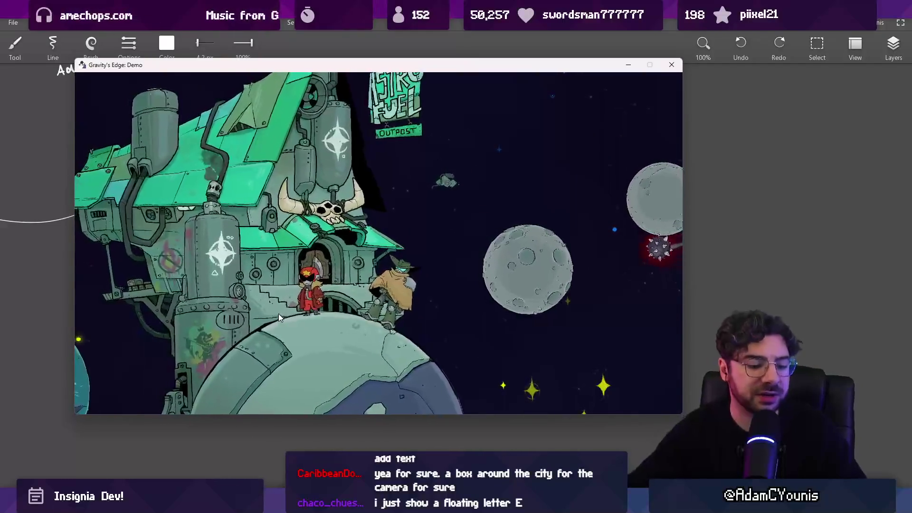
key(Escape)
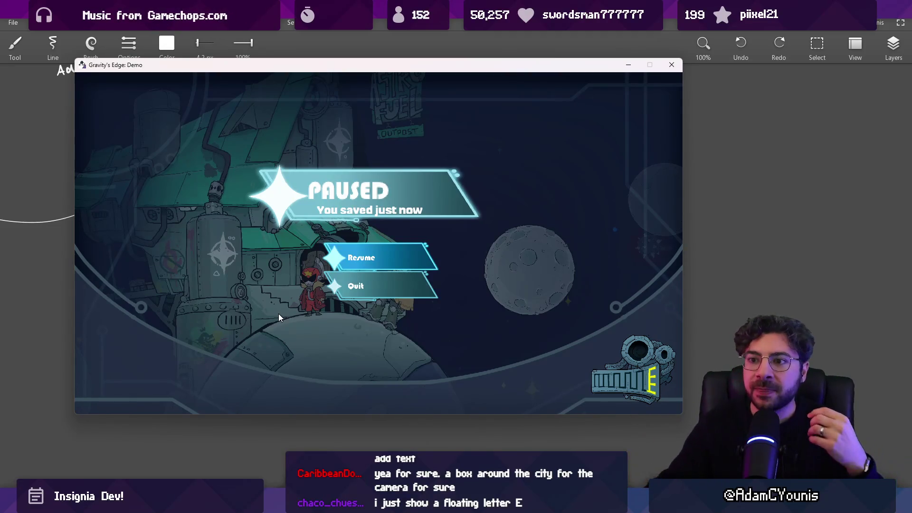
key(Down)
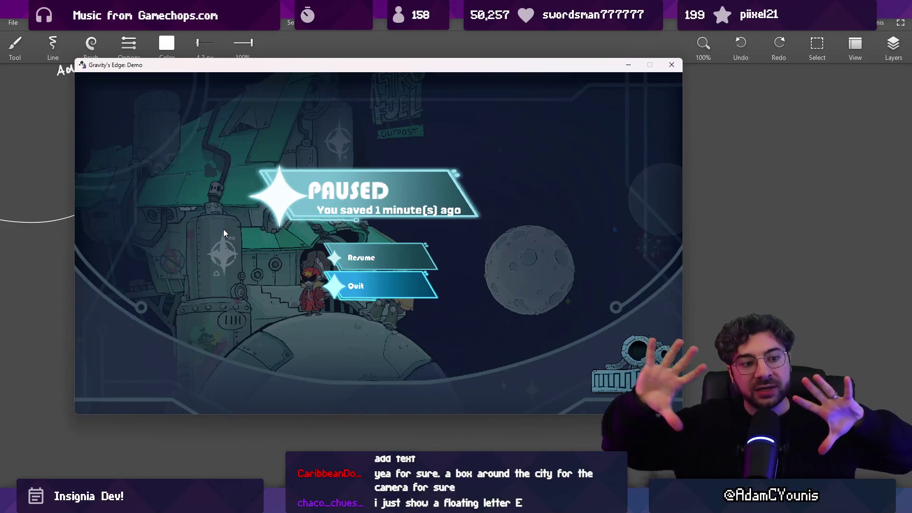
Leave the pause menu with Esc so play resumes at the Astro Fuel outpost
key(Escape)
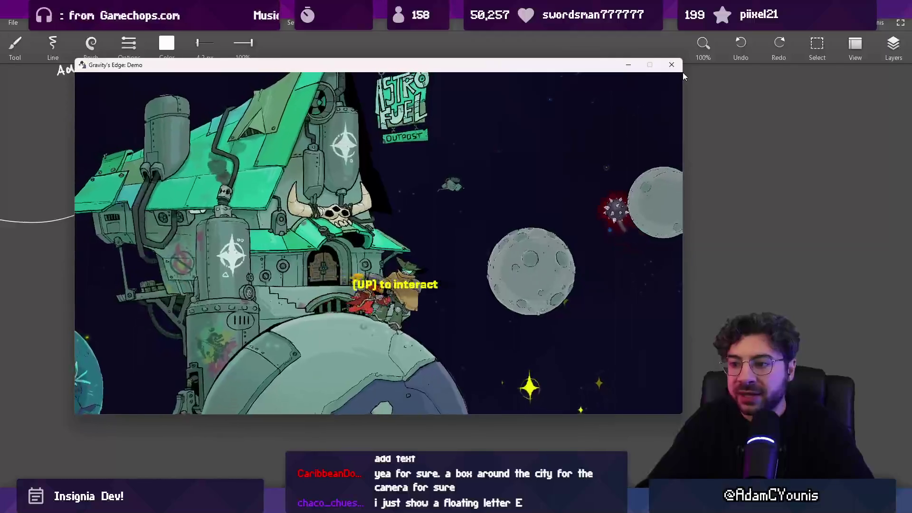
Jump off the Astro Fuel station toward the planets on the right
key(space)
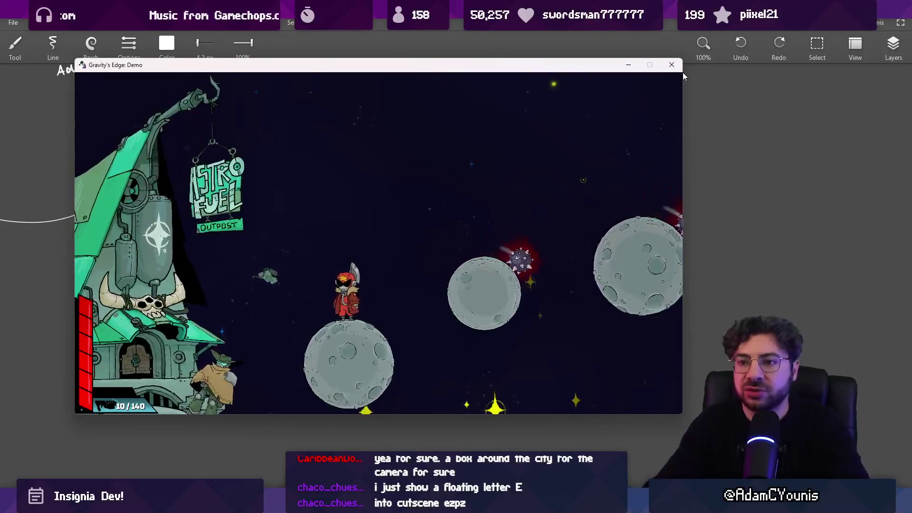
Jump up to another planet and cycle the weapon to Looper and back to Flak
key(space)
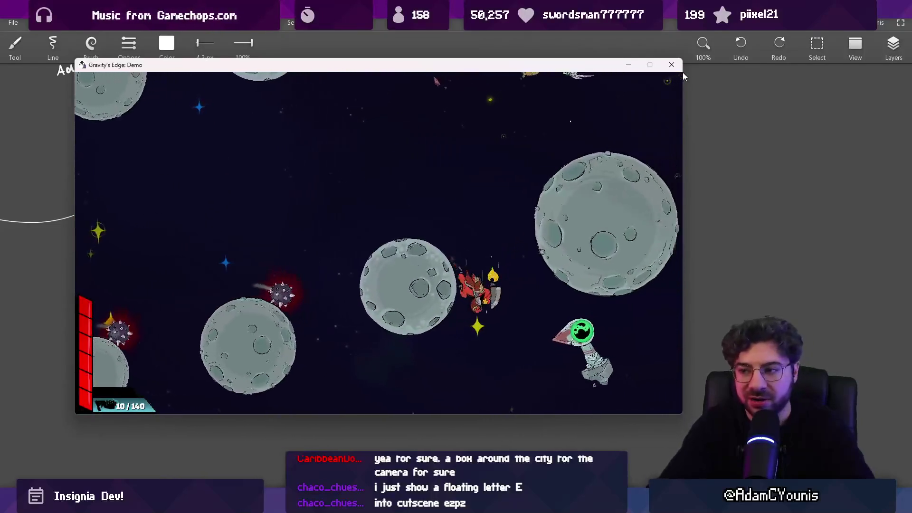
key(q)
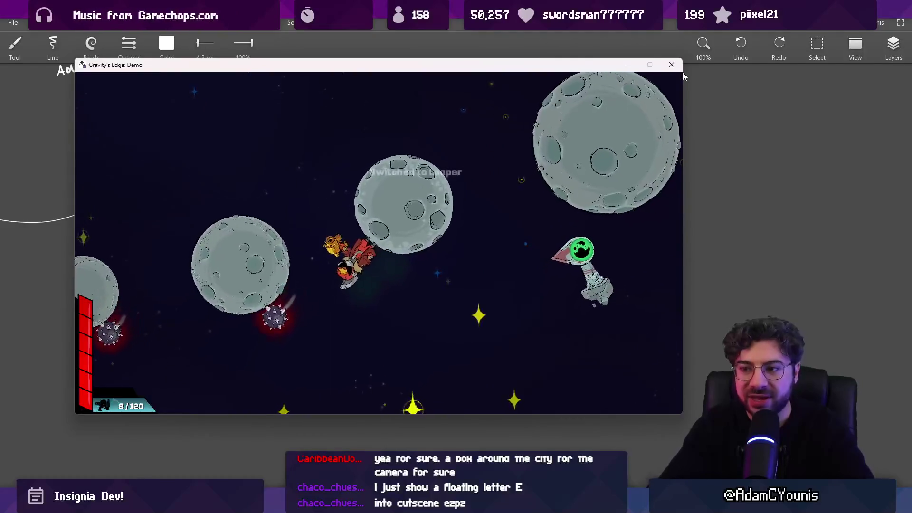
key(q)
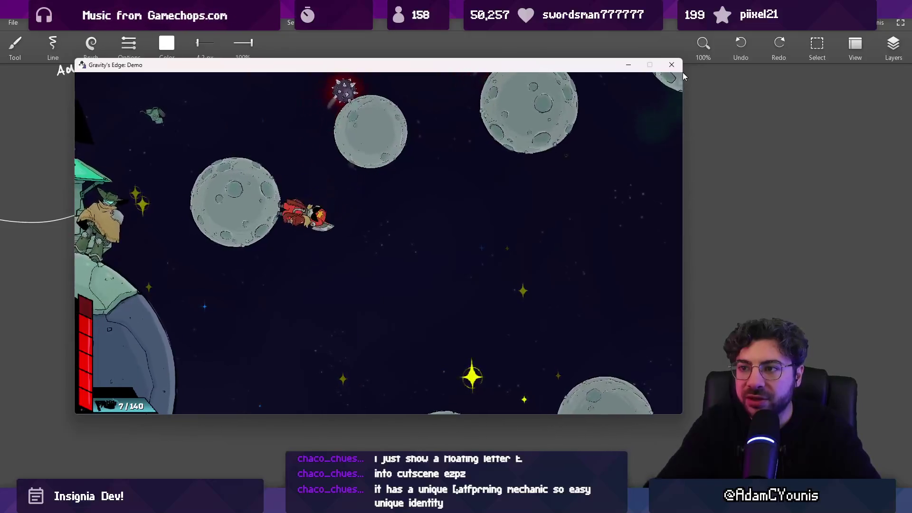
Pause the game, switch to the whiteboard and pan the old sketch aside
key(Escape)
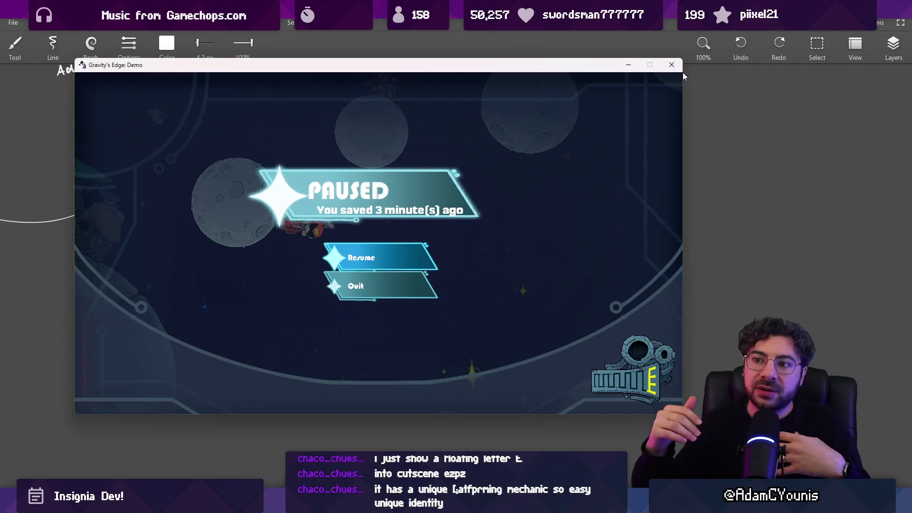
key(alt+Tab)
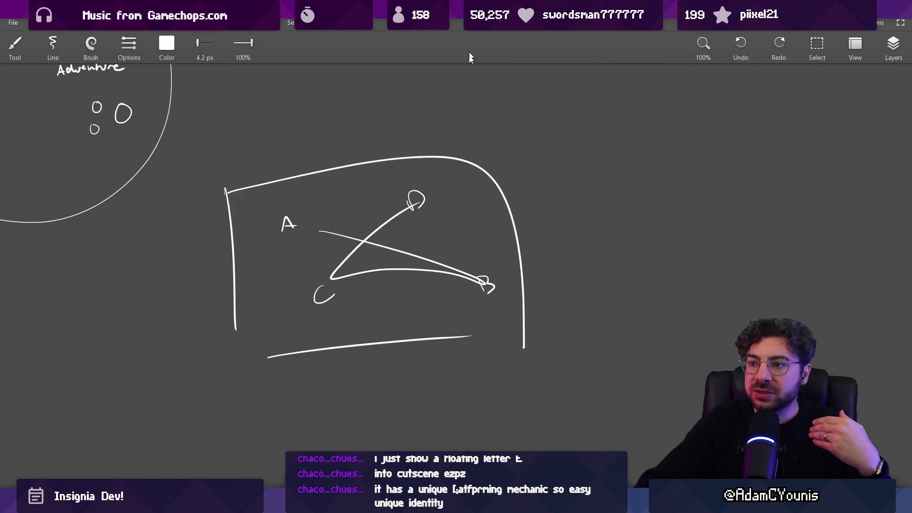
drag(484, 240, 193, 254)
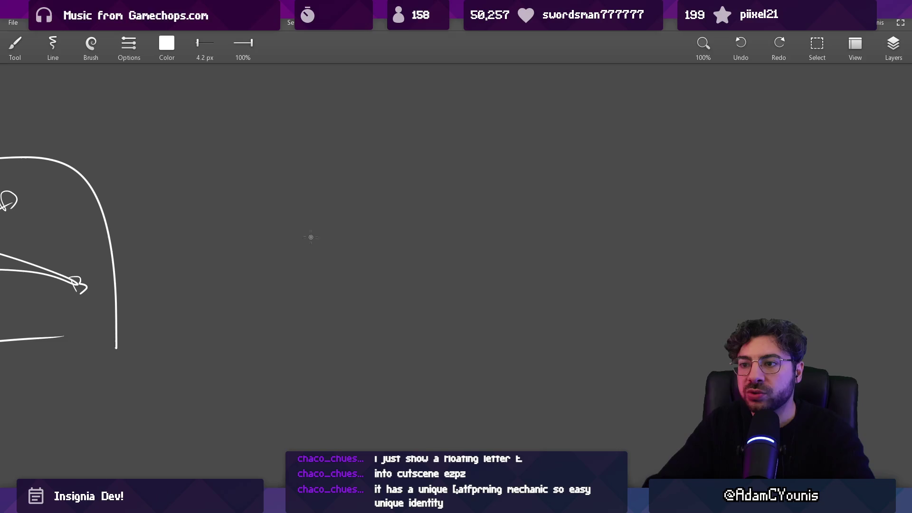
Sketch long diagonal strokes and a horizontal ground line, undoing a stray arc
drag(346, 252, 244, 299)
mouse_move(194, 329)
mouse_down()
mouse_move(621, 139)
mouse_move(645, 139)
mouse_up()
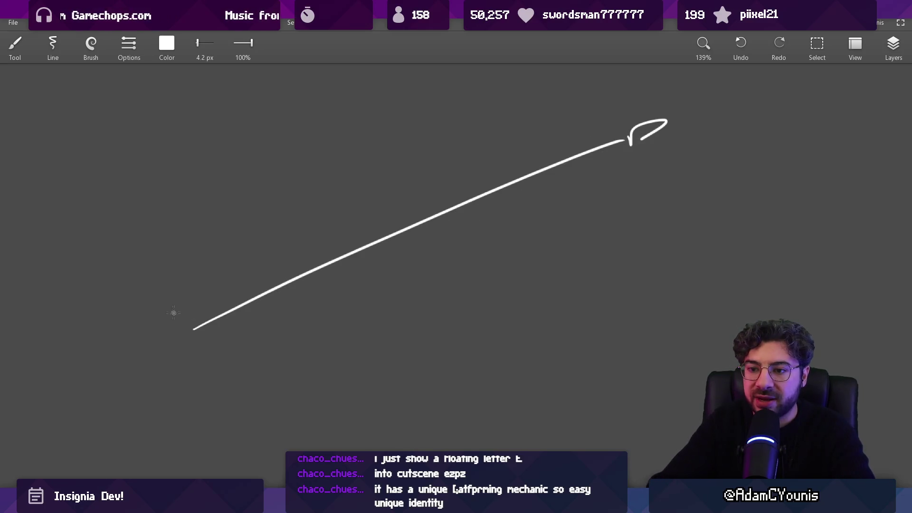
scroll(246, 321, down, 4)
drag(179, 332, 520, 332)
scroll(390, 298, up, 3)
scroll(234, 303, left, 4)
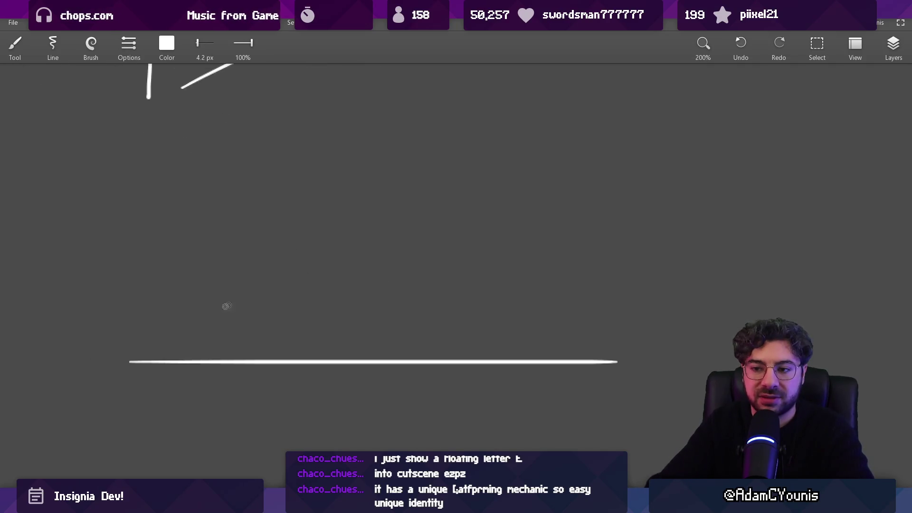
drag(167, 350, 215, 305)
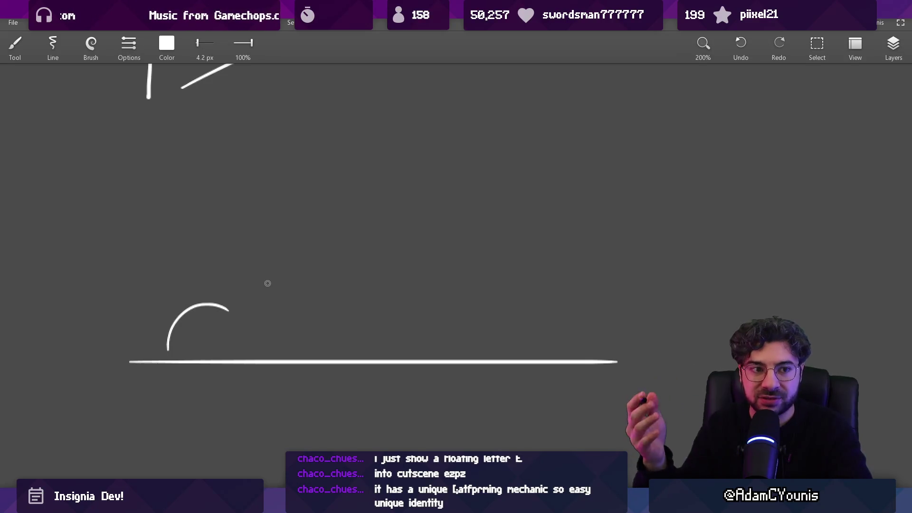
key(ctrl+z)
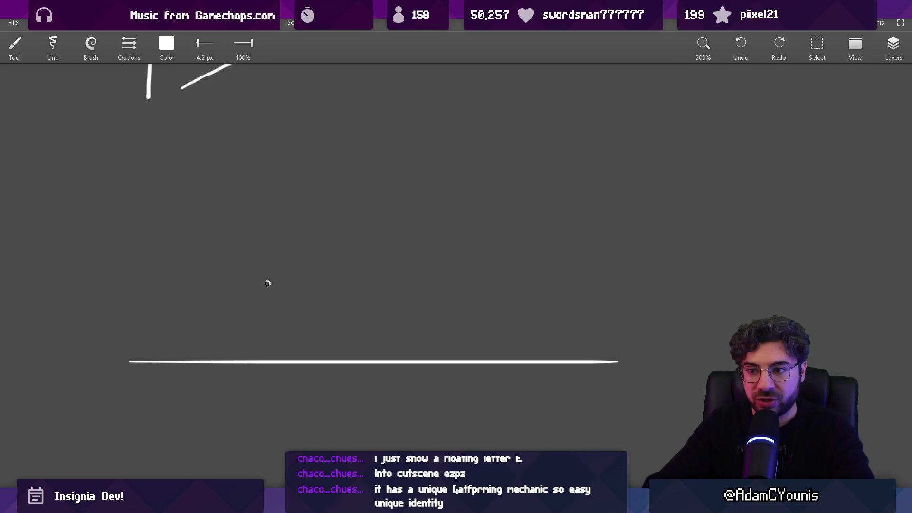
Draw a short line above the ground and a spiky burst rising from it, undoing a stray box
drag(113, 346, 226, 347)
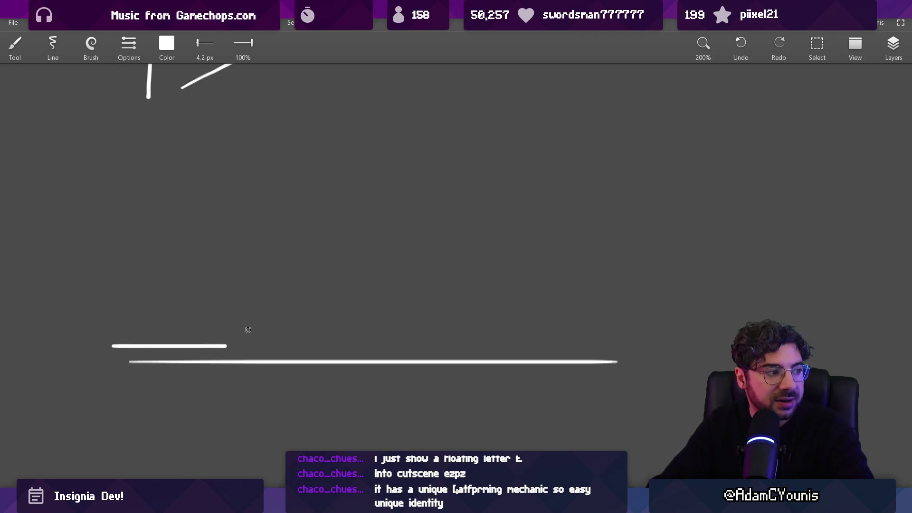
scroll(346, 316, down, 2)
mouse_move(333, 328)
mouse_down()
mouse_move(349, 285)
mouse_move(402, 304)
mouse_move(397, 332)
mouse_up()
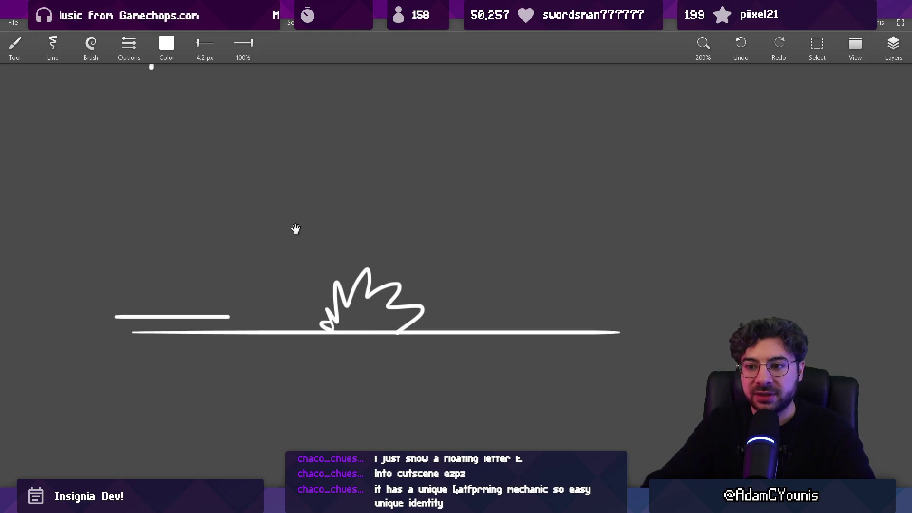
scroll(296, 231, left, 3)
mouse_move(353, 246)
mouse_down()
mouse_move(351, 358)
mouse_move(346, 240)
mouse_move(340, 375)
mouse_move(484, 247)
mouse_up()
key(ctrl+z)
key(ctrl+z)
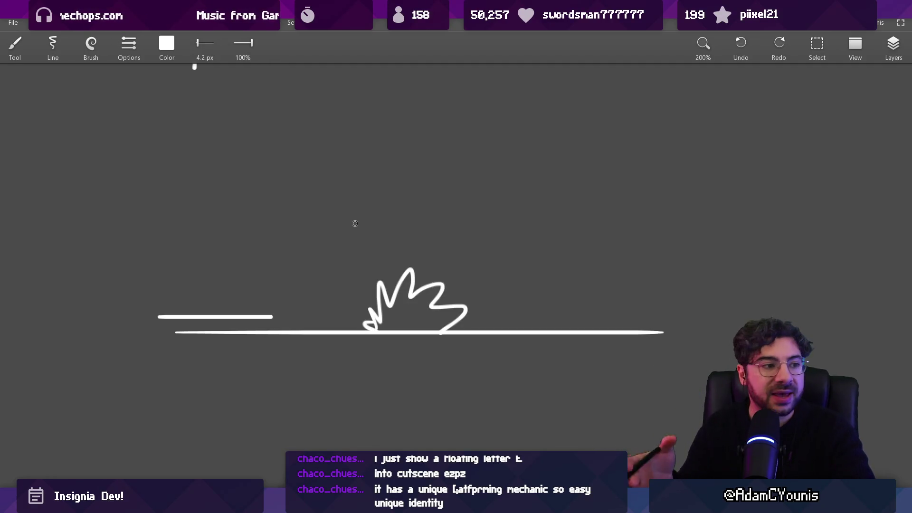
Draw a long leftward arrow beside the spiky burst, undoing a stray circle
drag(354, 223, 466, 238)
mouse_move(403, 236)
mouse_down()
mouse_move(116, 212)
mouse_move(114, 237)
mouse_up()
drag(53, 224, 127, 273)
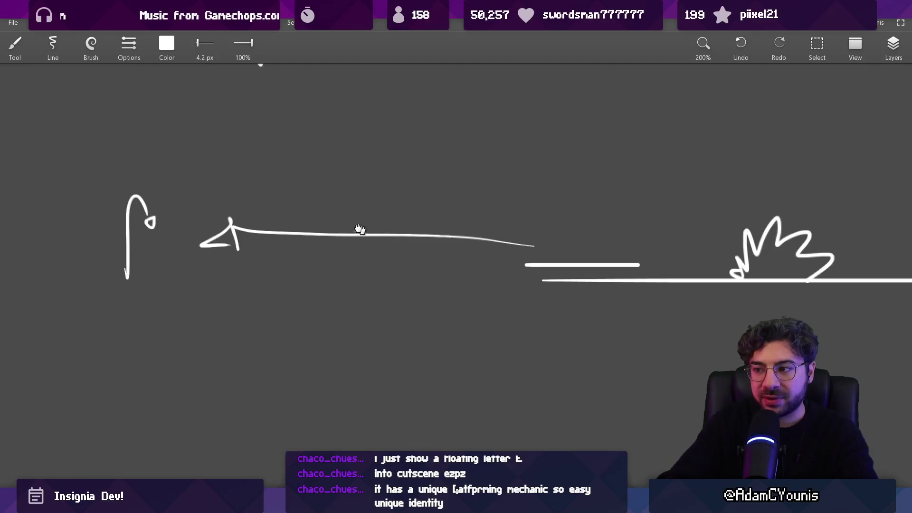
drag(362, 230, 105, 233)
drag(487, 180, 485, 179)
key(ctrl+z)
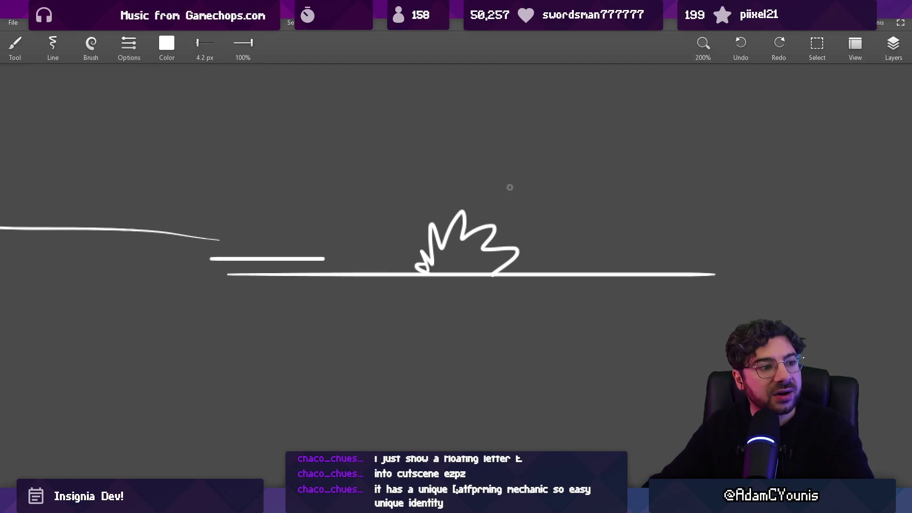
Draw an arc over the spiky burst, then bring the paused game back to the front
mouse_move(396, 259)
mouse_down()
mouse_move(552, 195)
mouse_move(564, 208)
mouse_up()
key(e)
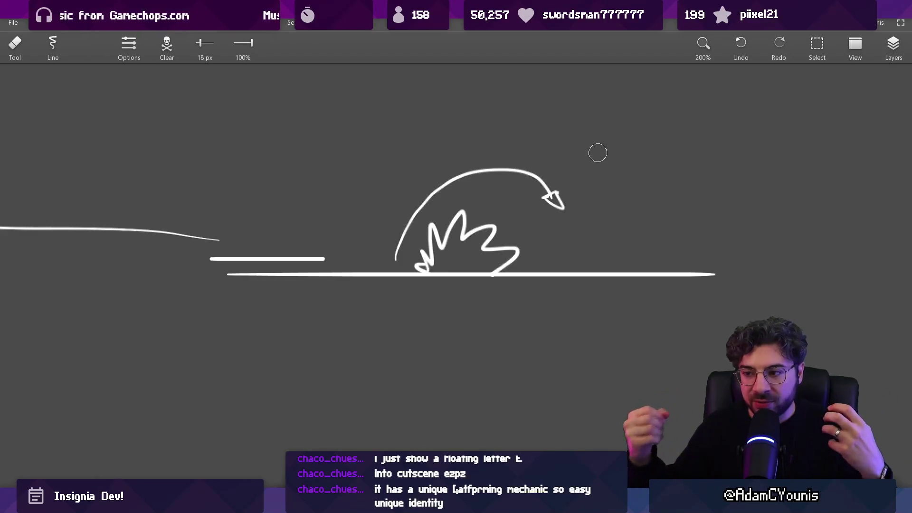
key(b)
drag(474, 264, 475, 266)
key(ctrl+z)
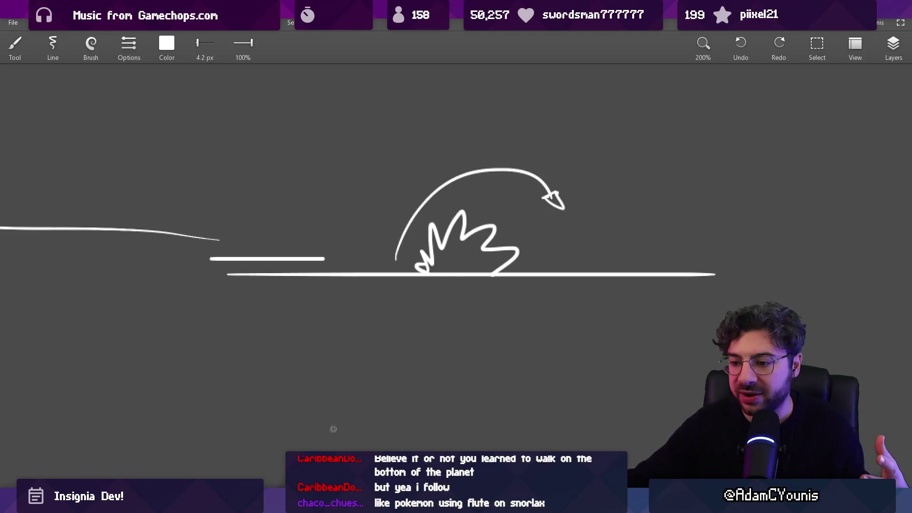
key(alt+Tab)
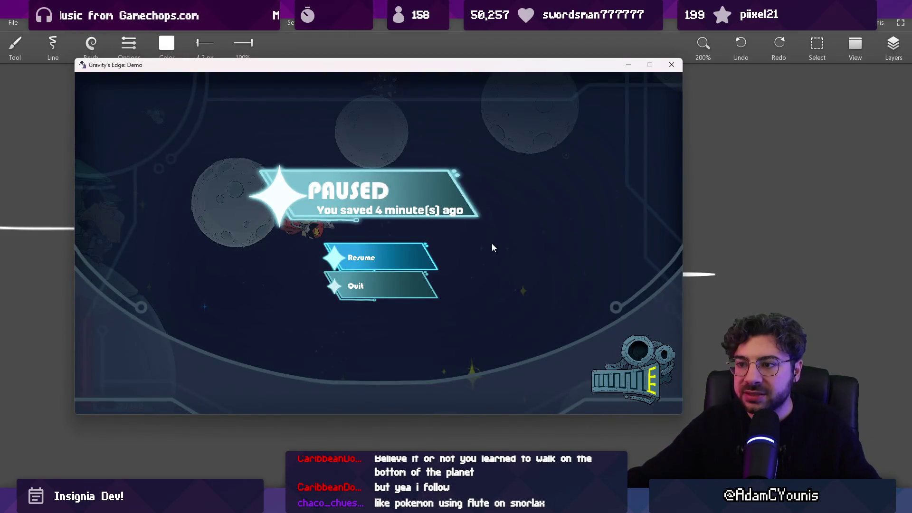
Play the game briefly, pause it again and put it away with Alt+F4 to reveal the whiteboard
key(Escape)
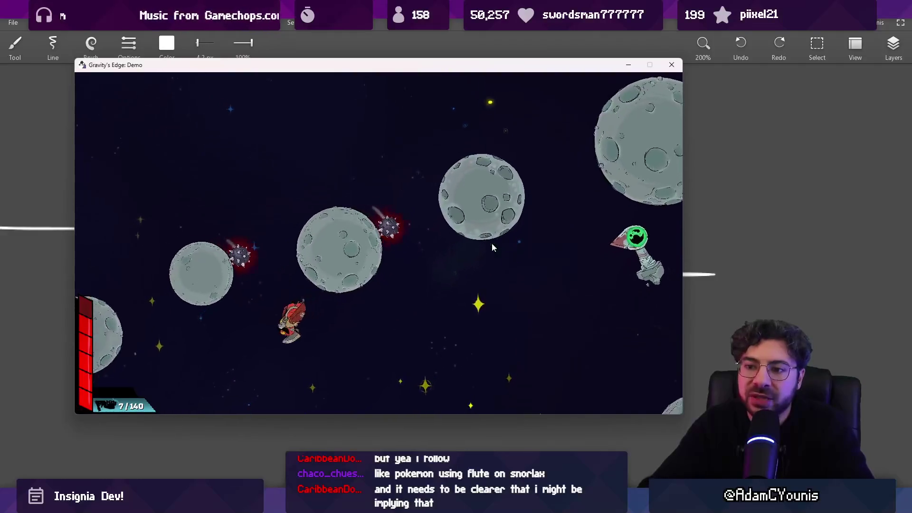
key(Escape)
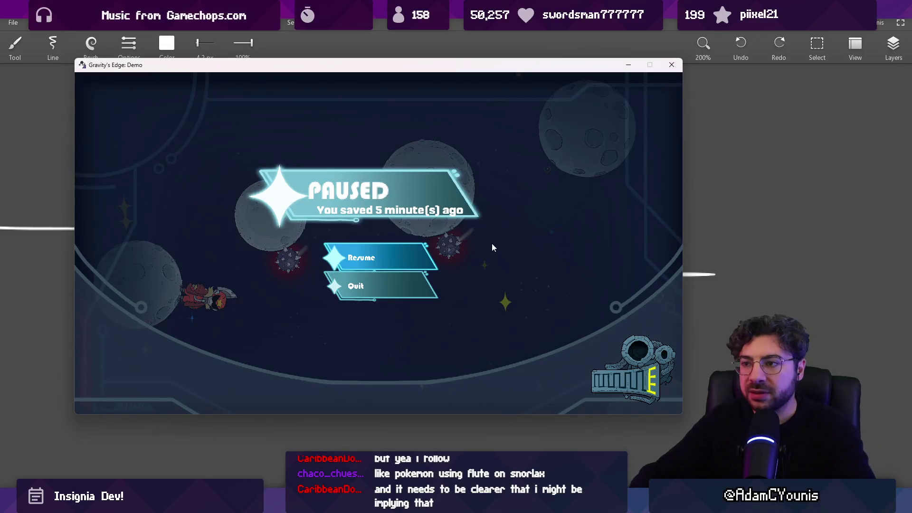
key(alt+F4)
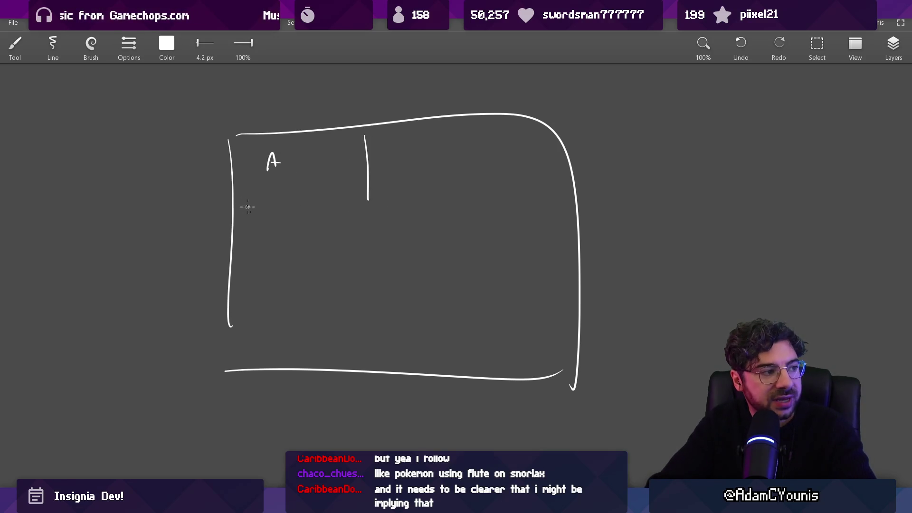
Draw the left and top edges of inner box A, undoing a stray tall room outline
drag(248, 147, 247, 199)
drag(250, 143, 380, 139)
scroll(361, 189, up, 5)
drag(355, 186, 354, 236)
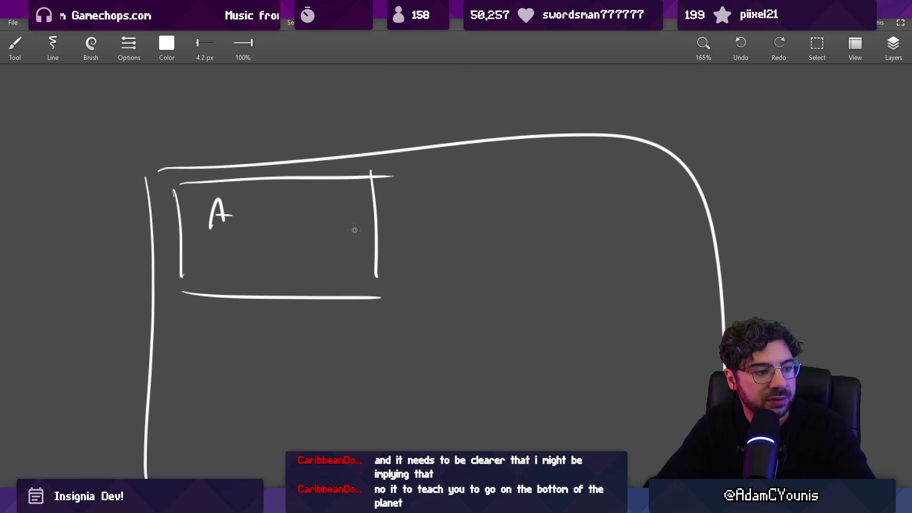
scroll(336, 245, up, 3)
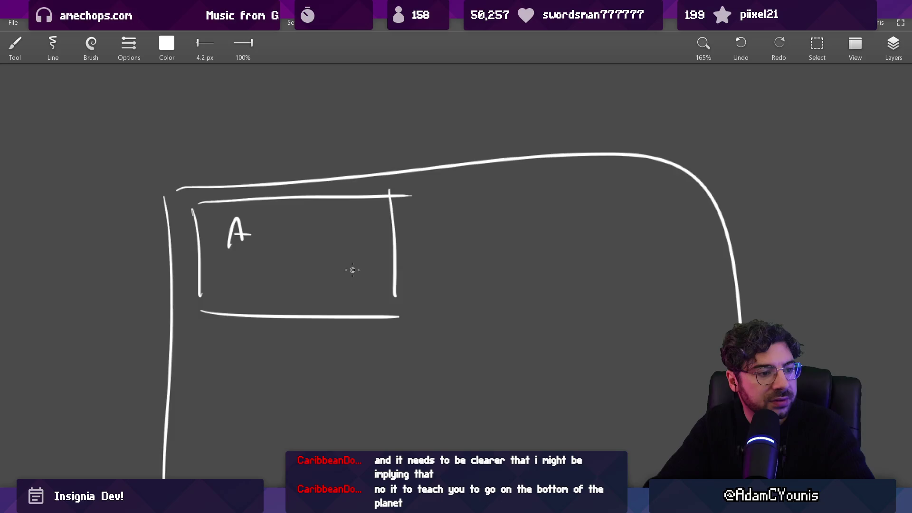
scroll(339, 249, down, 2)
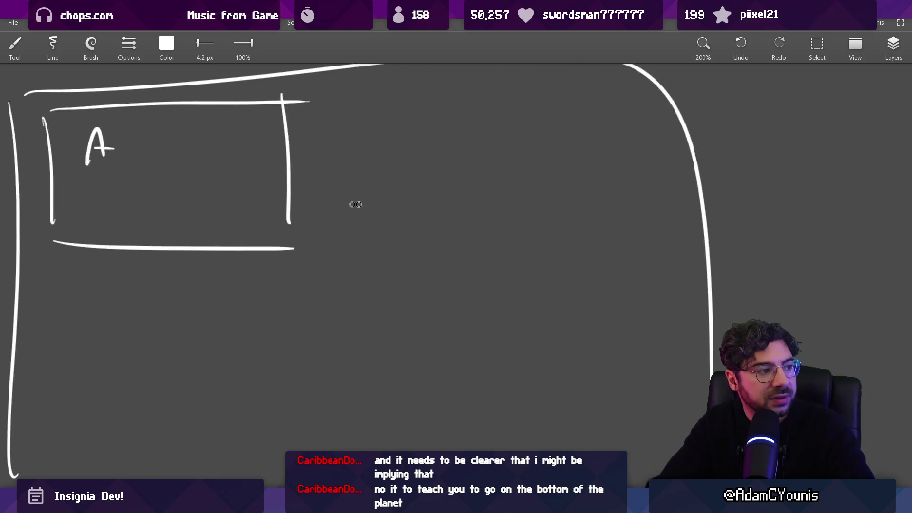
drag(346, 230, 347, 231)
drag(343, 146, 464, 284)
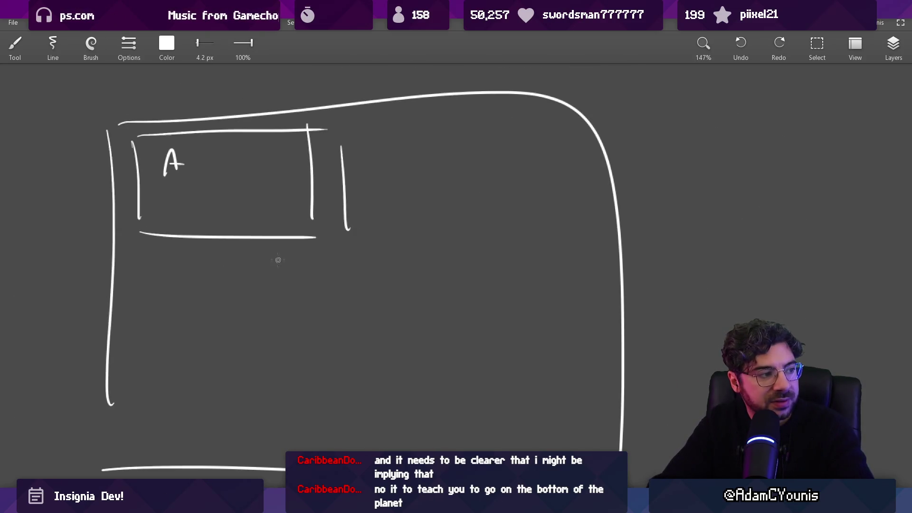
key(ctrl+z)
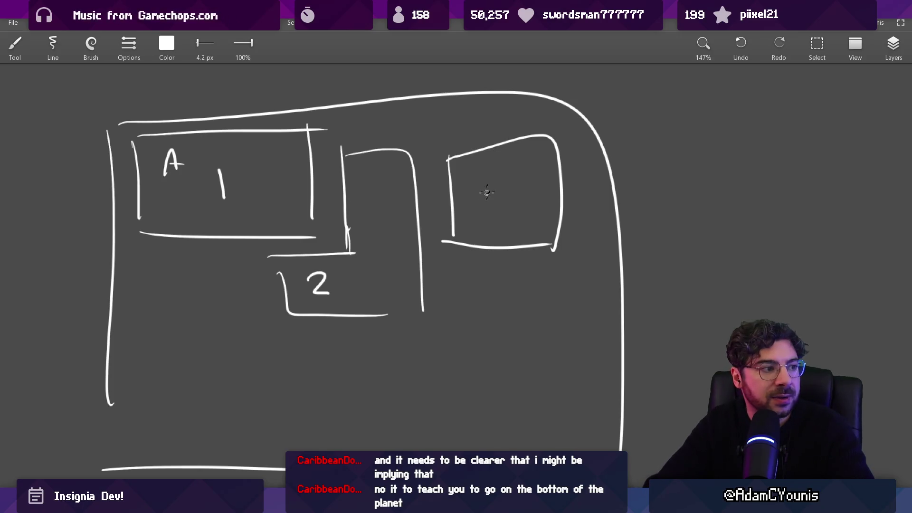
Sketch the curling arrow in the right-hand box and remove the last stroke near box A
scroll(511, 207, up, 5)
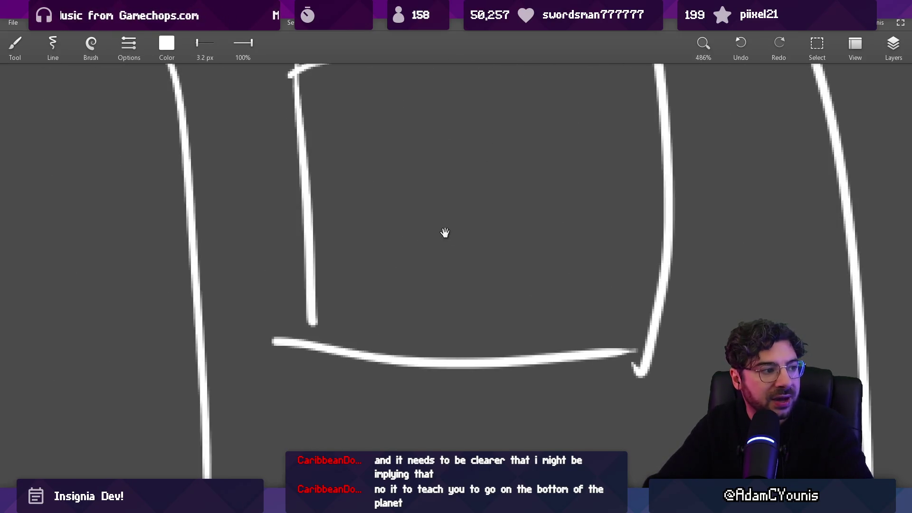
drag(445, 233, 421, 235)
drag(391, 216, 440, 226)
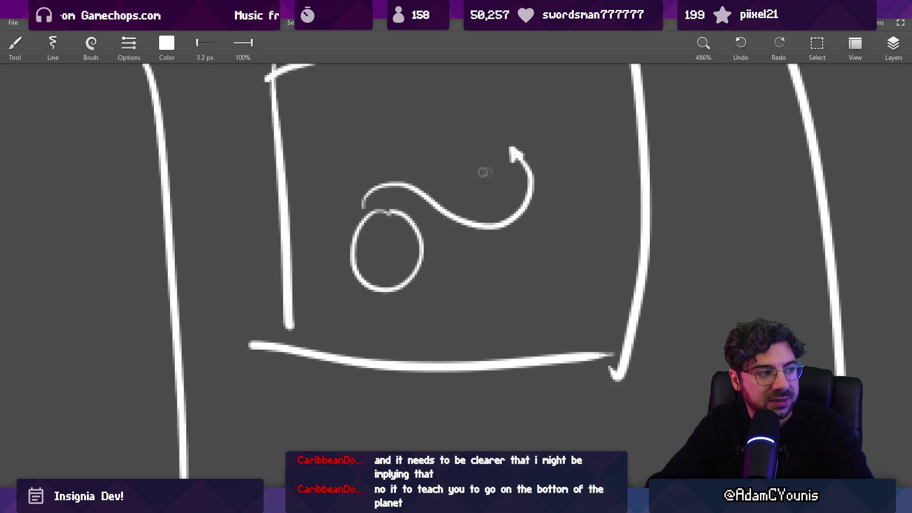
scroll(512, 119, down, 5)
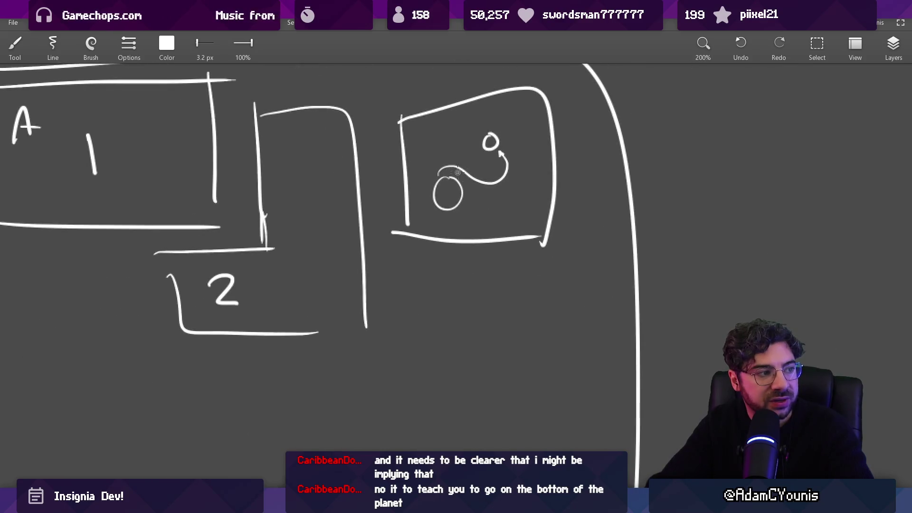
scroll(478, 167, up, 5)
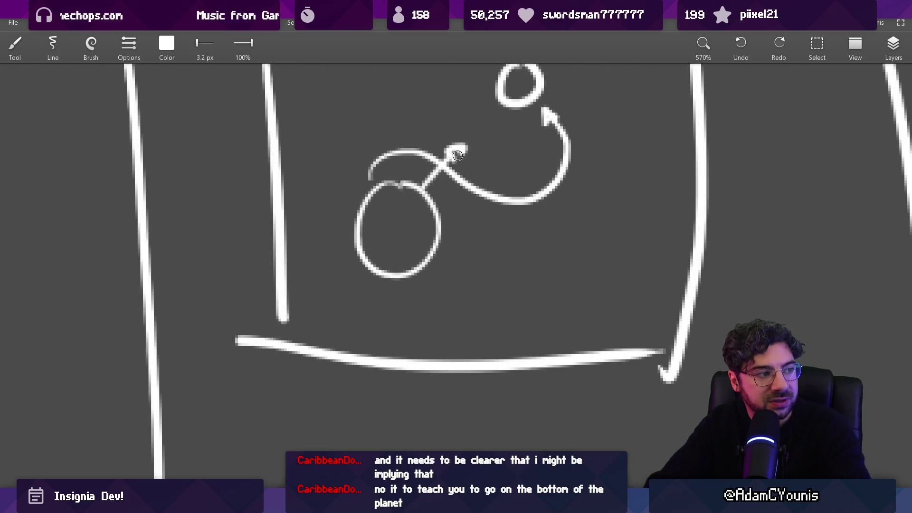
scroll(461, 152, down, 8)
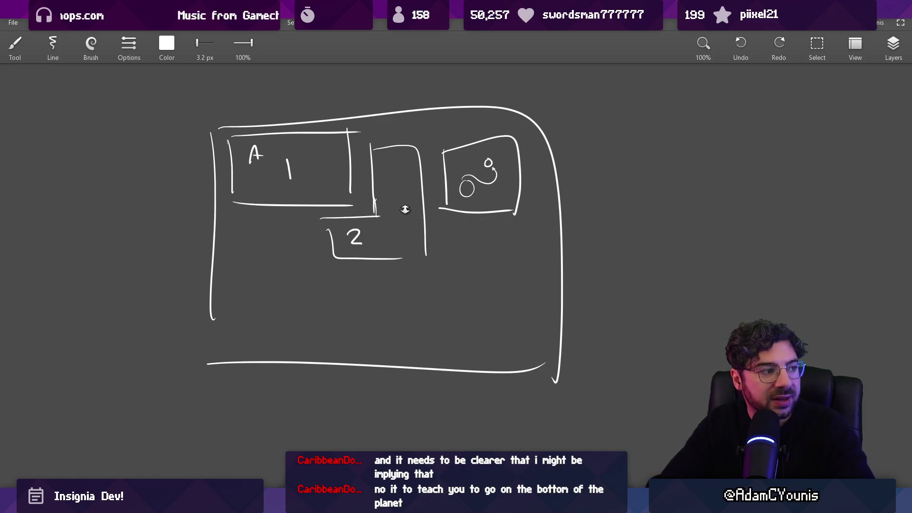
scroll(402, 134, up, 1)
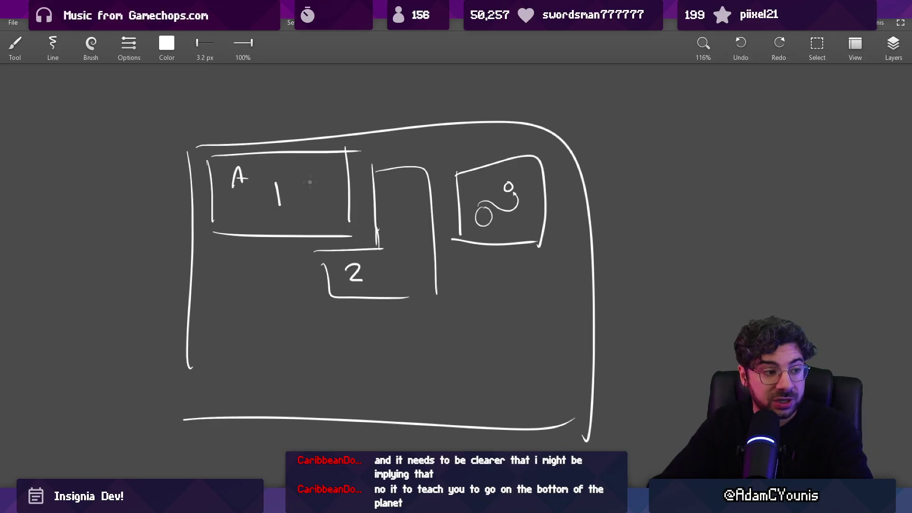
scroll(307, 167, up, 3)
key(ctrl+z)
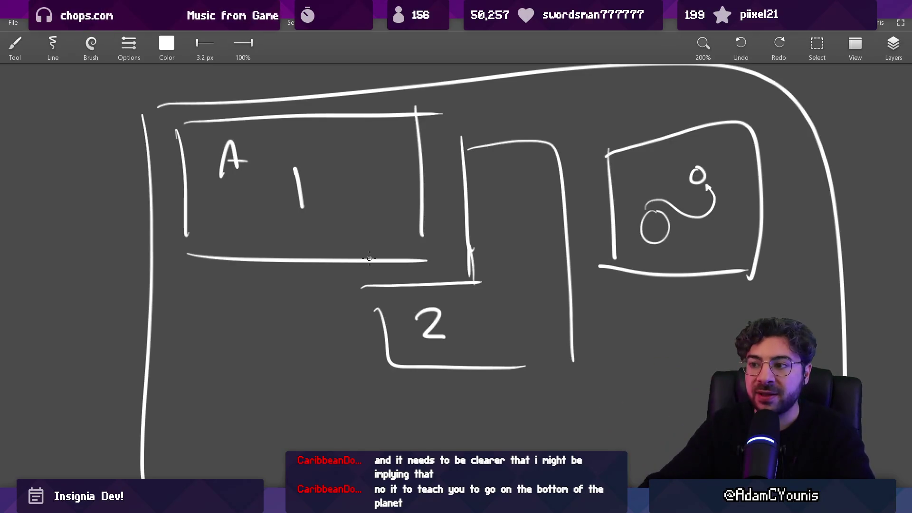
Erase box A's overhanging top line, extend its right edge down, and add a lower-left box beside box 2
scroll(369, 258, right, 3)
scroll(369, 258, down, 2)
key(e)
key(b)
key(e)
drag(382, 84, 368, 75)
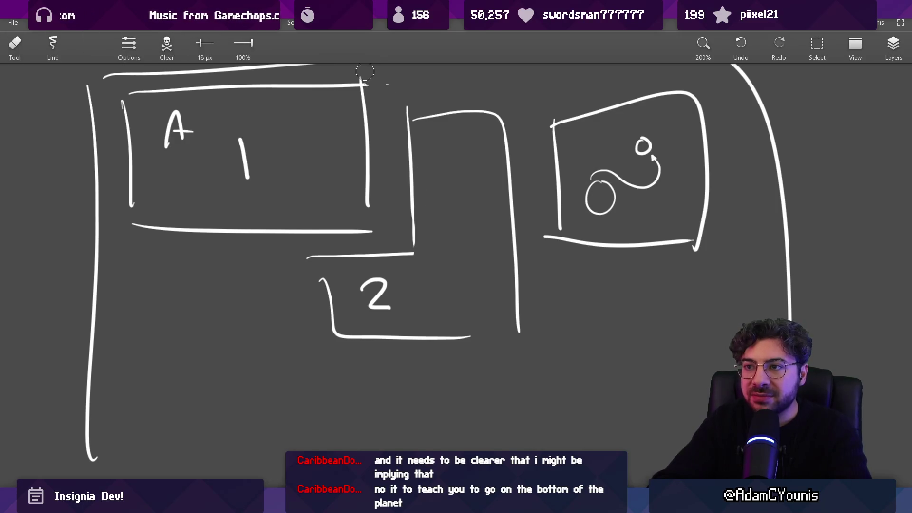
key(b)
drag(367, 205, 369, 229)
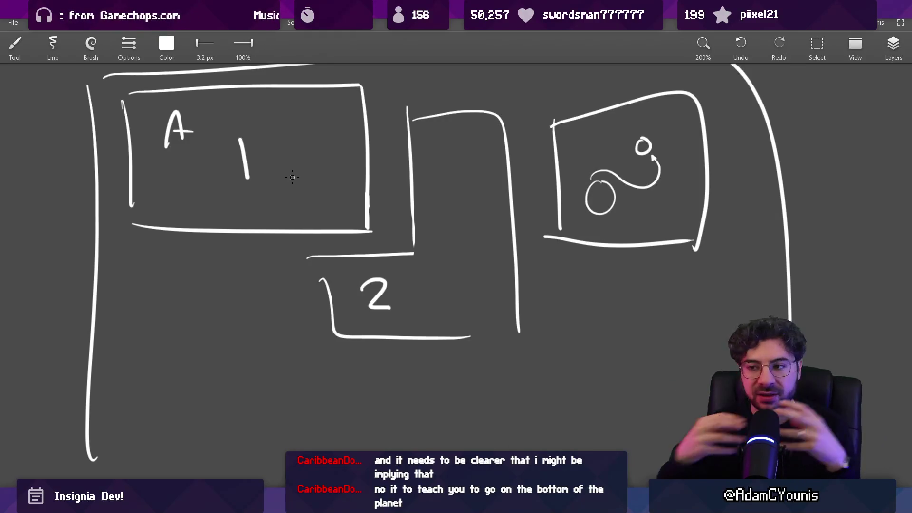
mouse_move(334, 328)
mouse_down()
mouse_move(250, 236)
mouse_move(389, 236)
mouse_move(392, 321)
mouse_up()
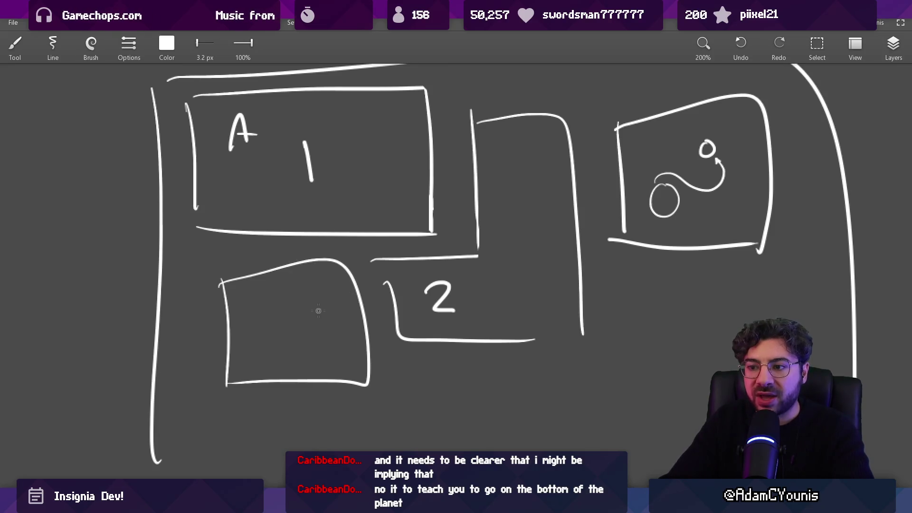
Write 4 in the lower-left box and loop a ring around its small planet
mouse_move(305, 291)
mouse_down()
mouse_move(309, 315)
mouse_move(324, 301)
mouse_move(343, 326)
mouse_up()
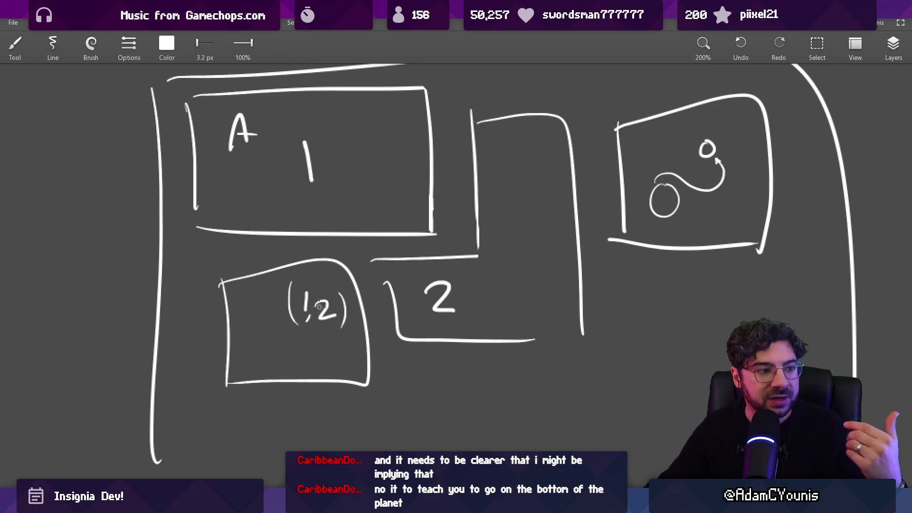
drag(295, 359, 309, 358)
scroll(309, 357, up, 5)
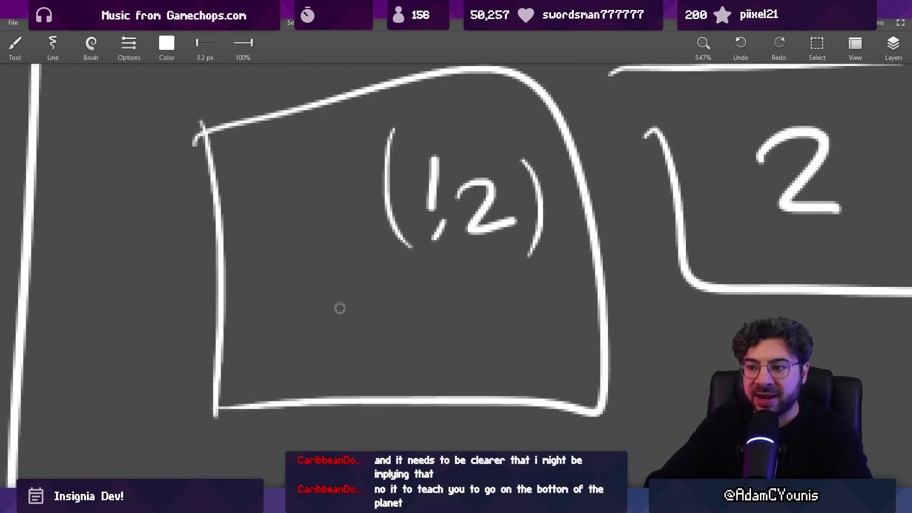
drag(346, 264, 309, 273)
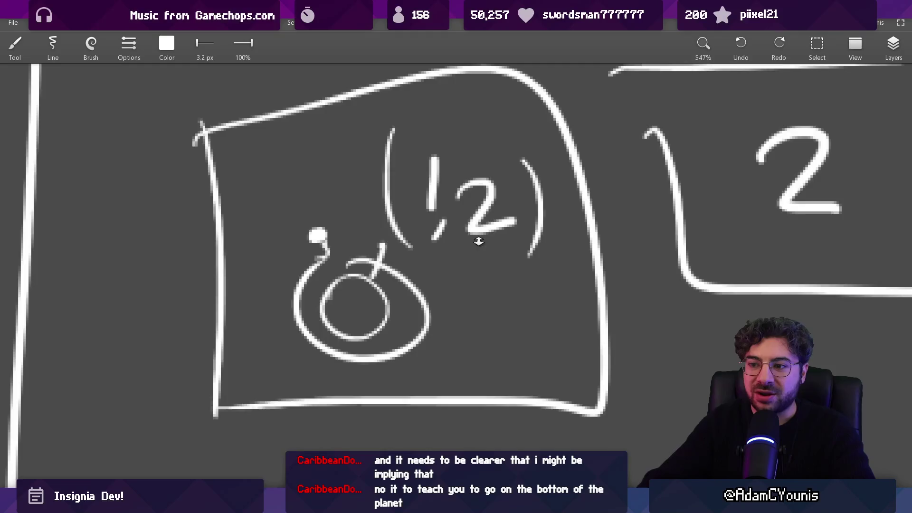
Undo and erase stray marks inside the lower-left box, then return to the paused game
scroll(478, 241, down, 10)
key(ctrl+z)
drag(261, 273, 273, 286)
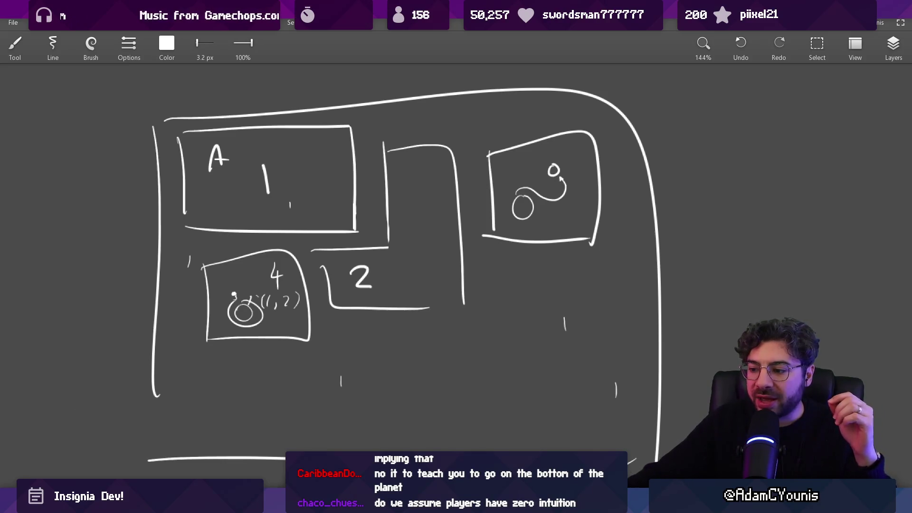
key(alt+Tab)
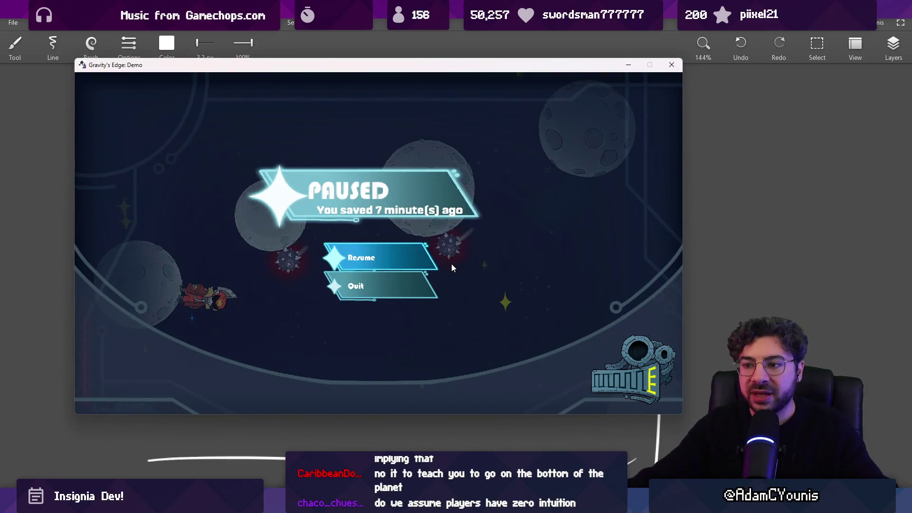
Play the game briefly and pause it, then switch to the whiteboard and pan to empty canvas
key(Escape)
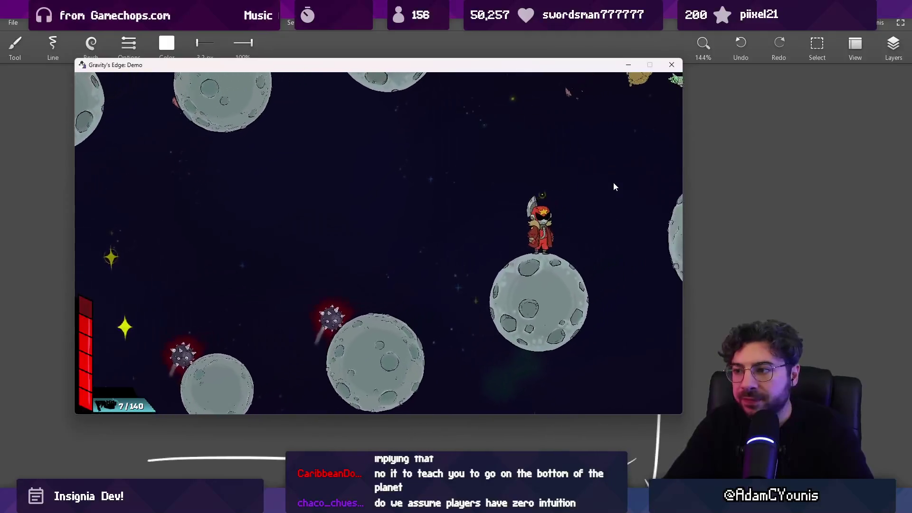
key(Escape)
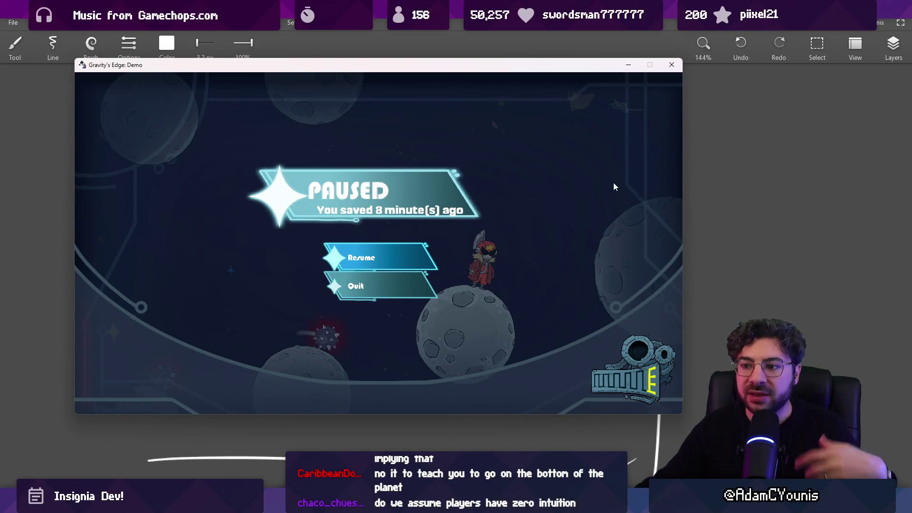
key(alt+Tab)
drag(665, 223, 244, 245)
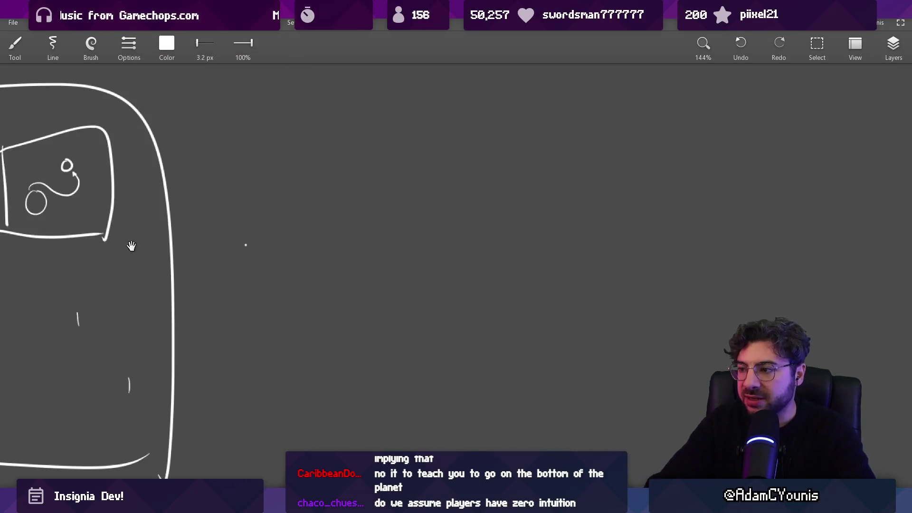
Extend the right ledge's top line, then bring Gravity's Edge back and unpause it
drag(430, 209, 459, 211)
scroll(180, 266, up, 5)
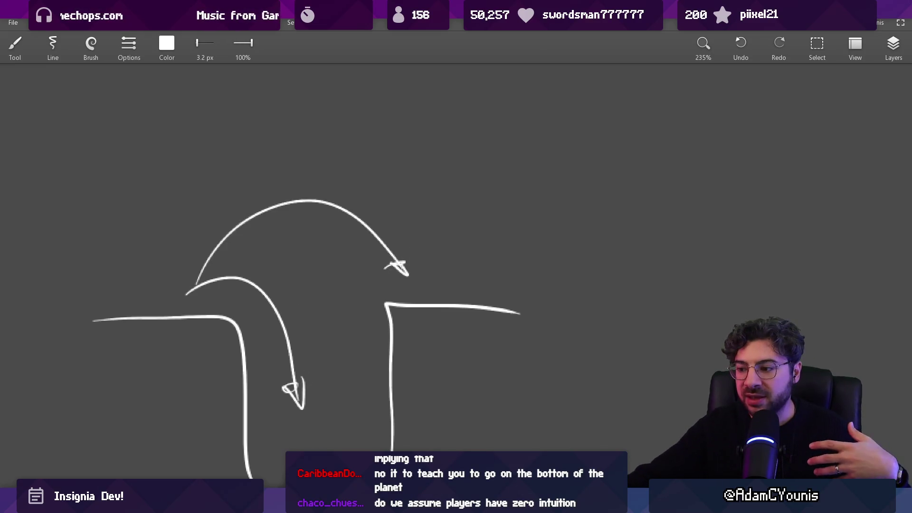
key(alt+Tab)
key(Escape)
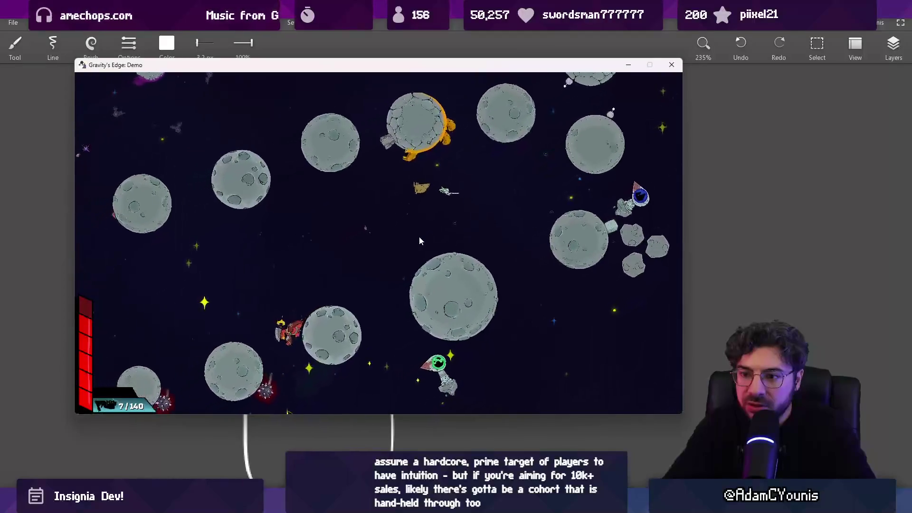
Pause Gravity's Edge: Demo and return to the whiteboard's two-ledge arrow sketch
key(Escape)
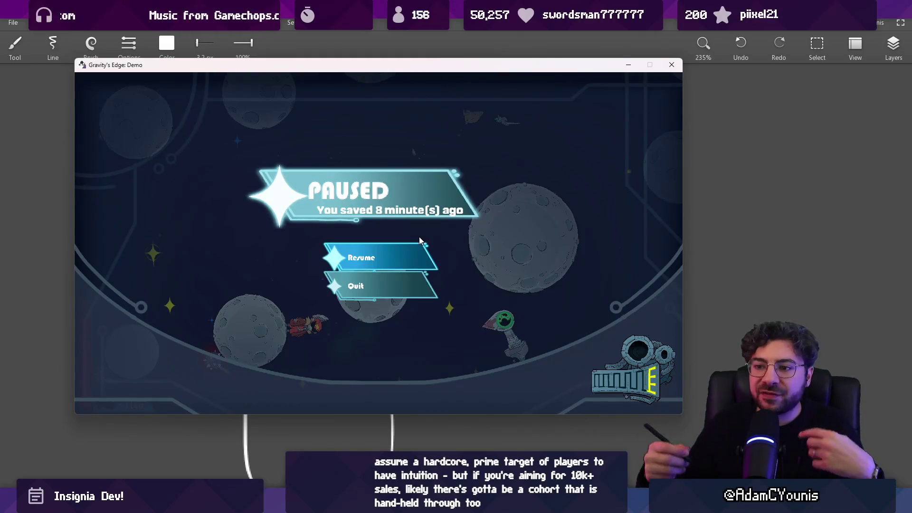
key(alt+Tab)
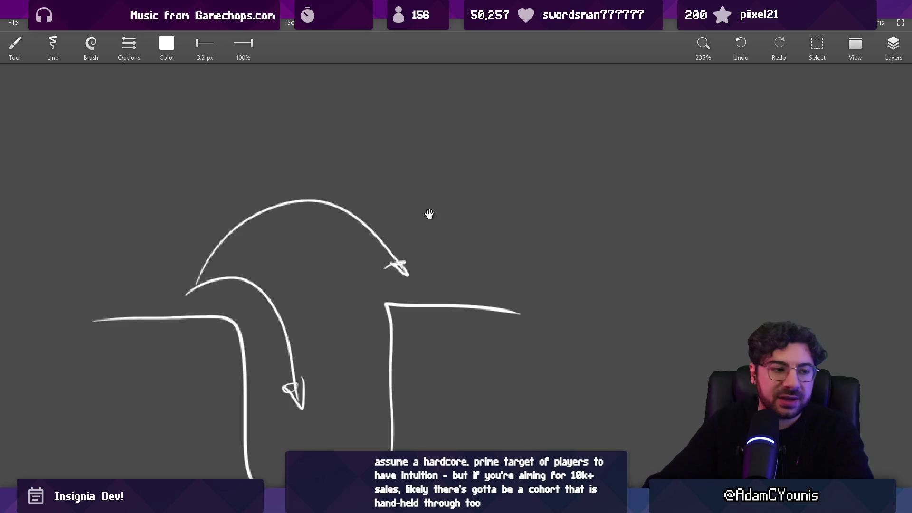
Stamp white planet dots of varying sizes across the middle of the canvas
scroll(417, 207, right, 5)
scroll(369, 230, down, 5)
scroll(391, 421, up, 3)
scroll(474, 205, down, 3)
scroll(438, 157, up, 3)
scroll(388, 212, down, 2)
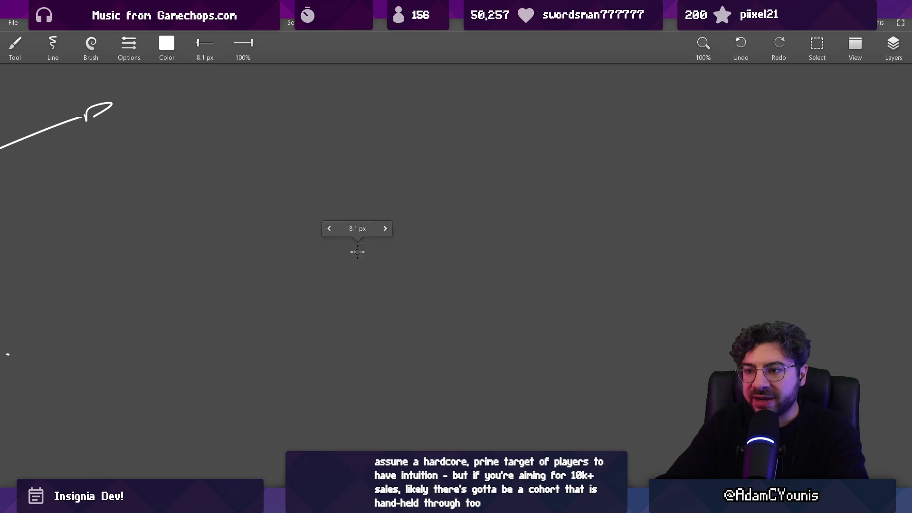
scroll(361, 233, up, 2)
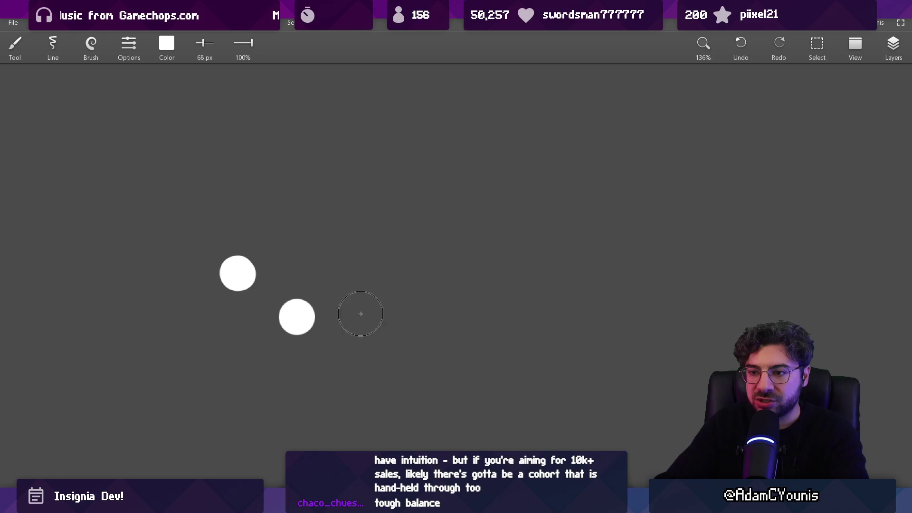
click(389, 288)
click(450, 364)
scroll(451, 301, right, 4)
scroll(451, 301, down, 1)
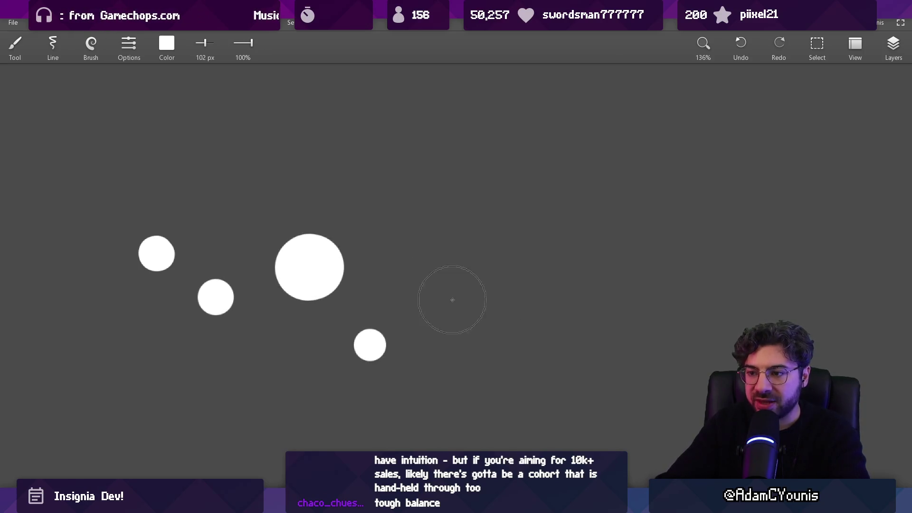
click(433, 304)
click(527, 278)
click(511, 359)
scroll(511, 359, right, 3)
scroll(511, 359, down, 2)
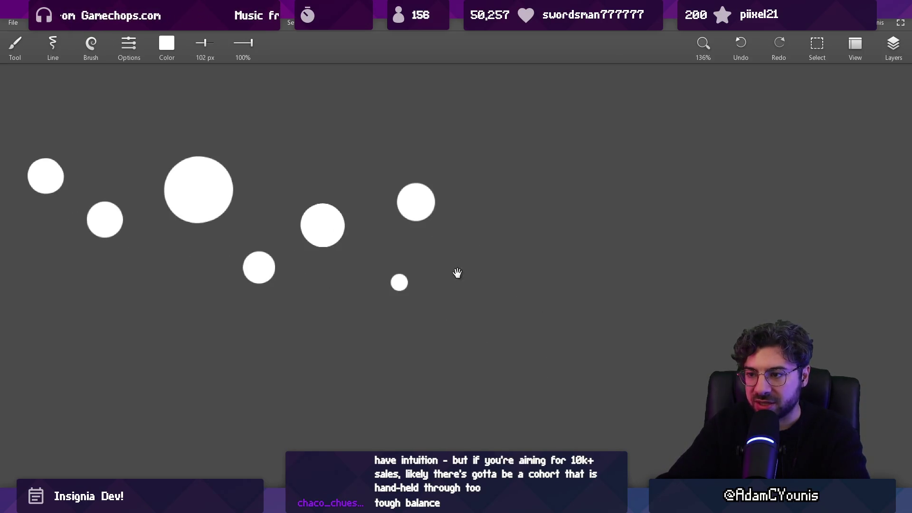
click(476, 331)
Extend the planet dot field to the far right of the canvas
click(586, 274)
click(561, 210)
click(669, 179)
click(686, 280)
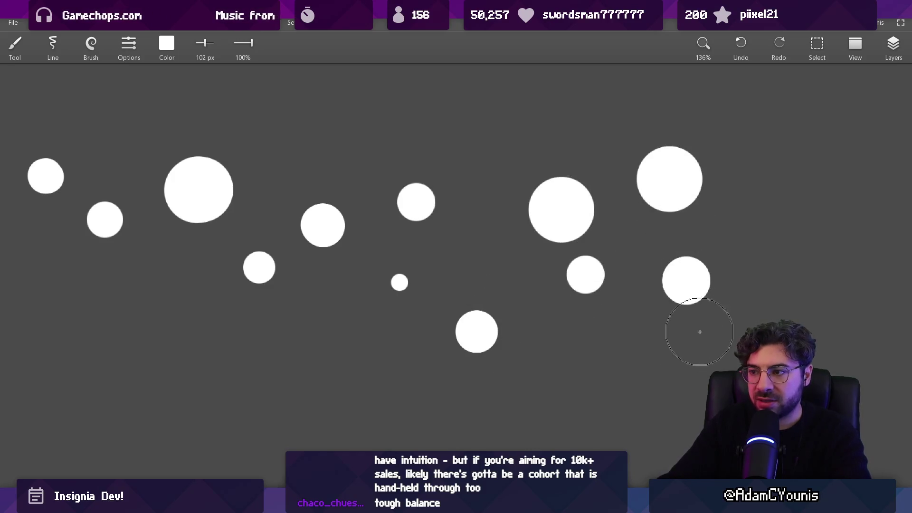
click(805, 266)
Zoom out to fit the whole dot field, recentre it, and shrink the brush
key(ctrl+0)
scroll(559, 293, up, 2)
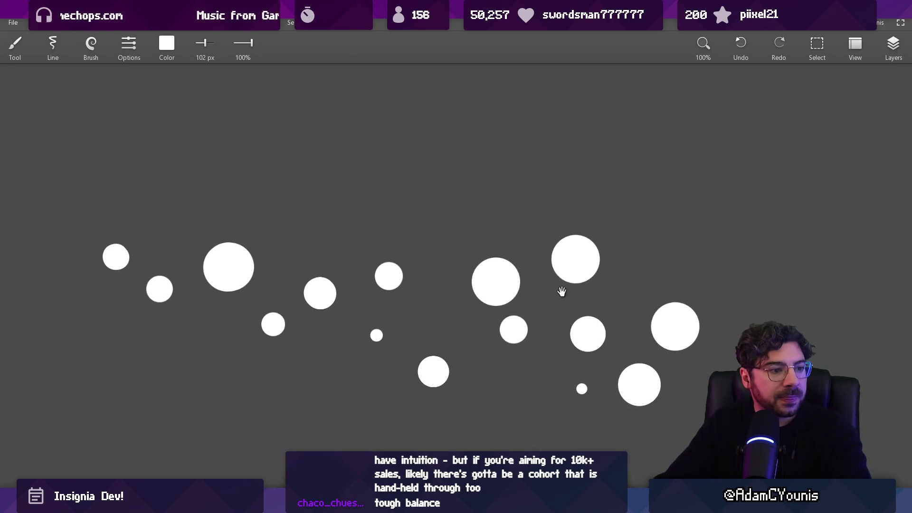
drag(555, 272, 541, 261)
scroll(527, 247, down, 1)
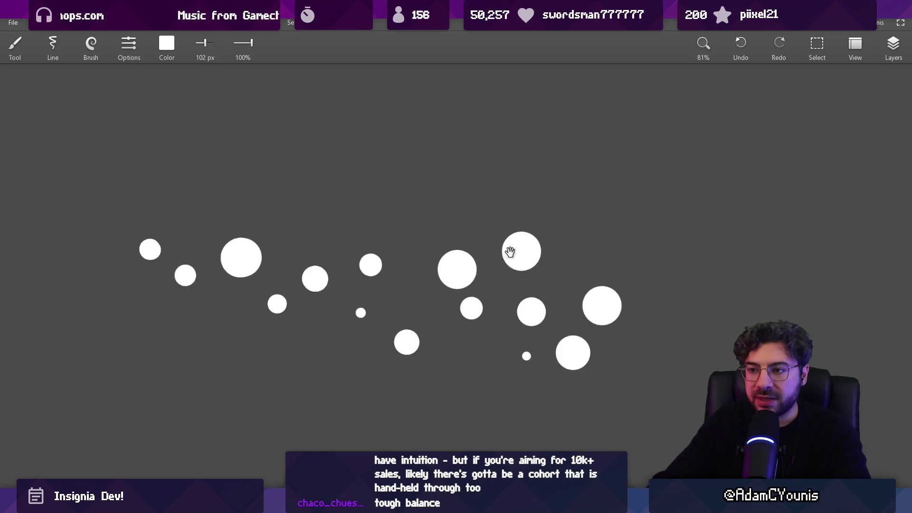
scroll(372, 218, up, 1)
scroll(255, 154, up, 3)
key(bracketleft)
key(bracketleft)
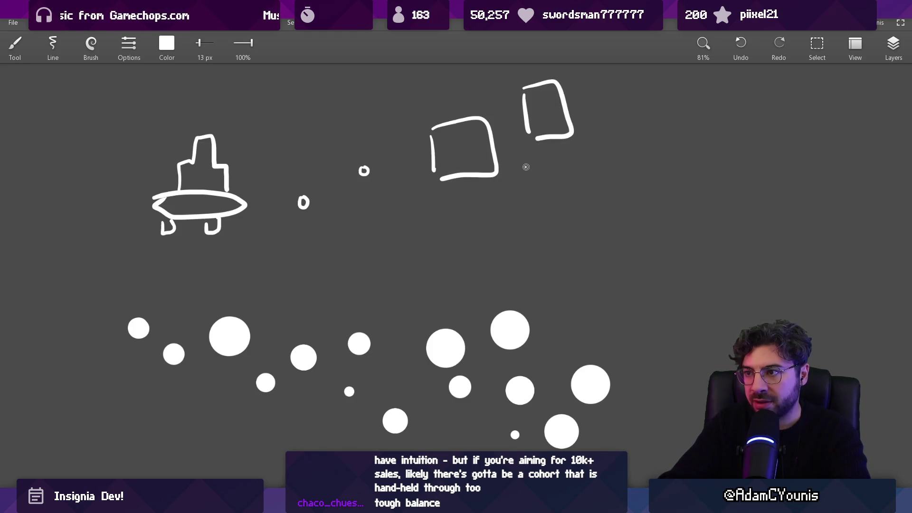
Undo the unwanted frame and flame-shaped outline drawn on the ship sketch
drag(503, 205, 467, 260)
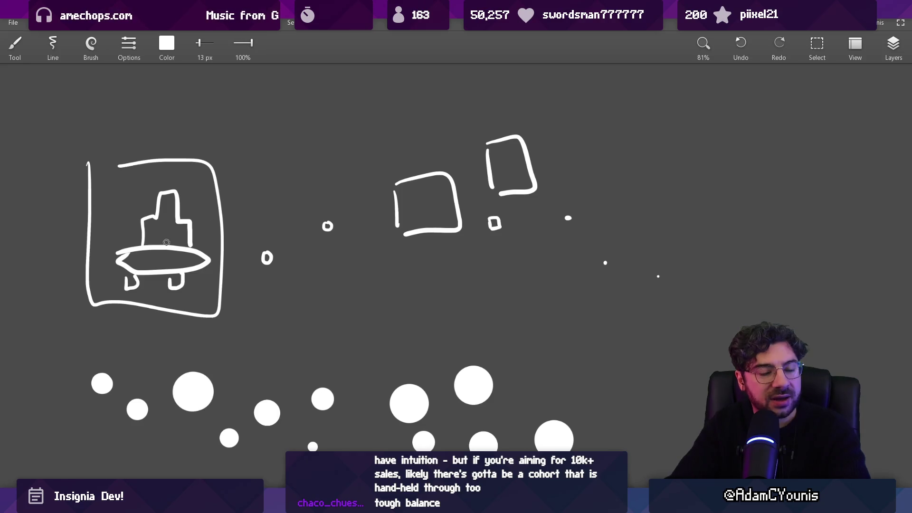
key(ctrl+z)
scroll(142, 236, up, 2)
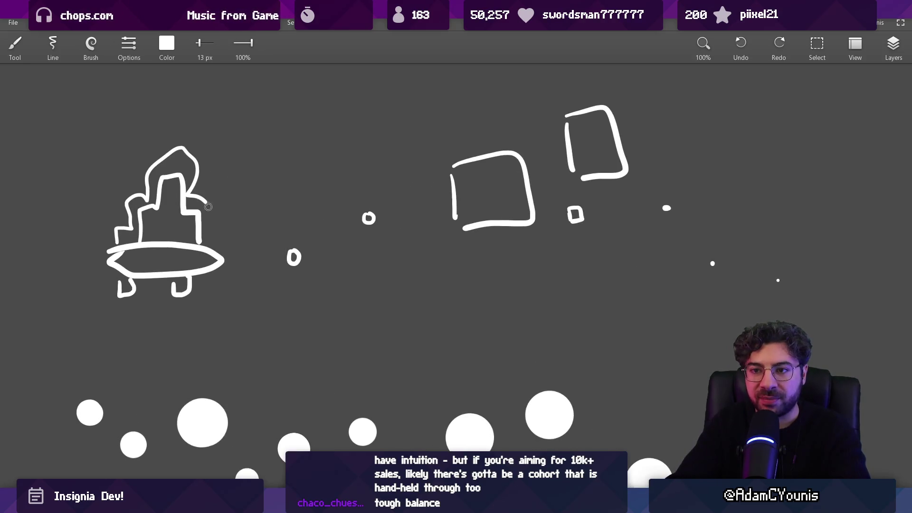
drag(206, 202, 200, 258)
key(ctrl+z)
Box the ship sketch and the two room squares, removing an extra room outline
drag(85, 294, 98, 153)
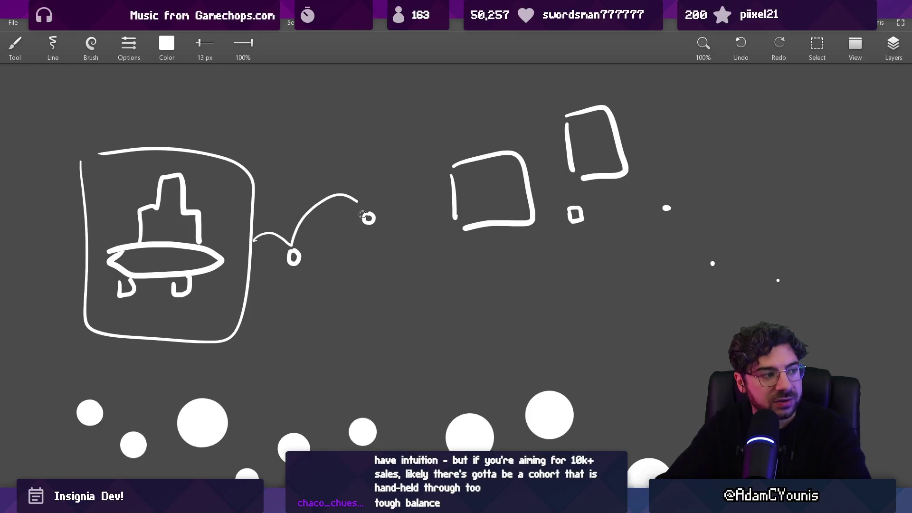
drag(527, 262, 546, 95)
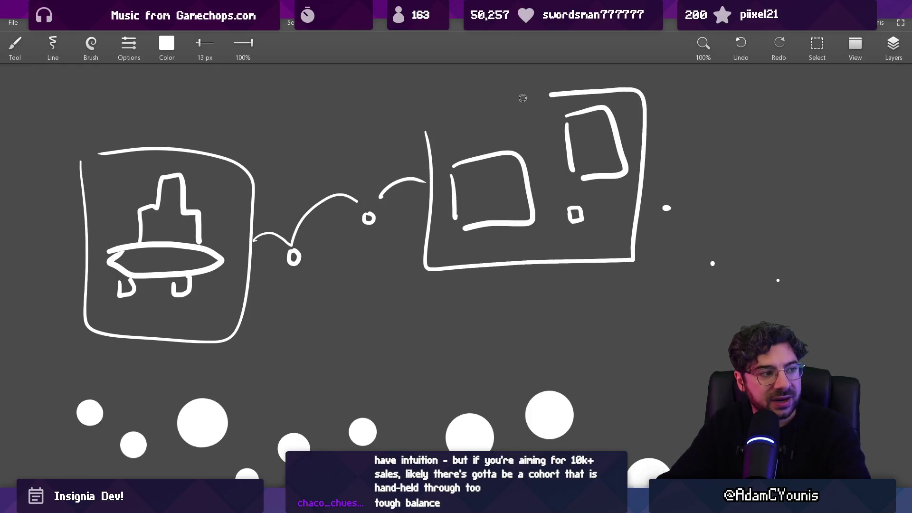
drag(451, 101, 631, 99)
key(ctrl+z)
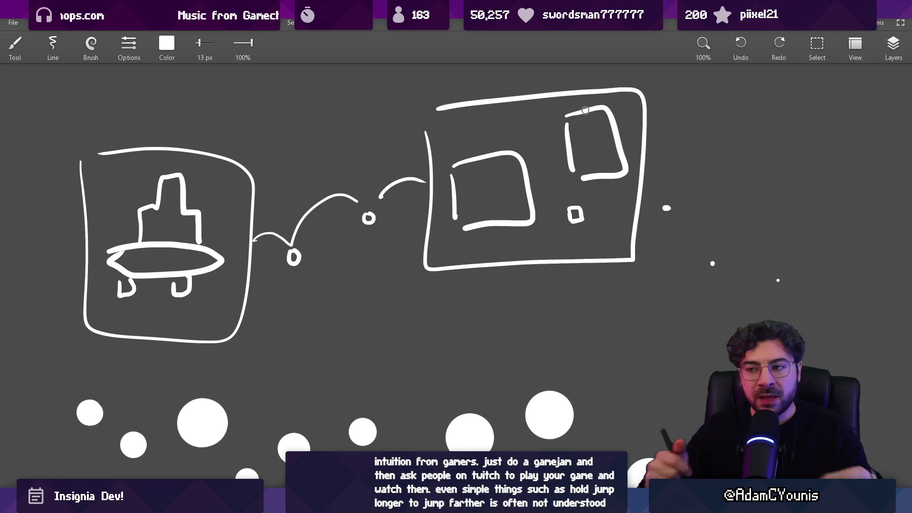
scroll(406, 221, down, 3)
Loop a stroke around the dot field, then erase the loop's bottom part
scroll(409, 275, down, 2)
scroll(408, 275, up, 3)
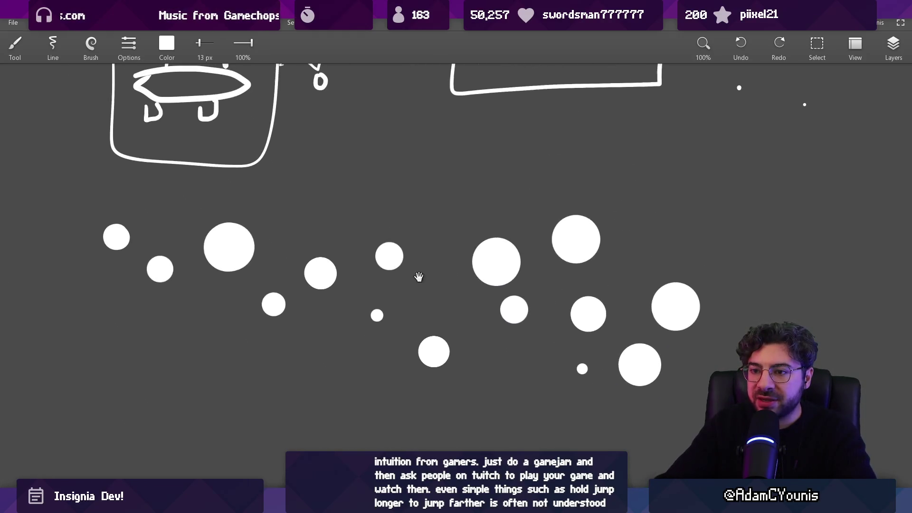
mouse_move(70, 202)
mouse_down()
mouse_move(546, 430)
mouse_move(398, 173)
mouse_move(72, 197)
mouse_up()
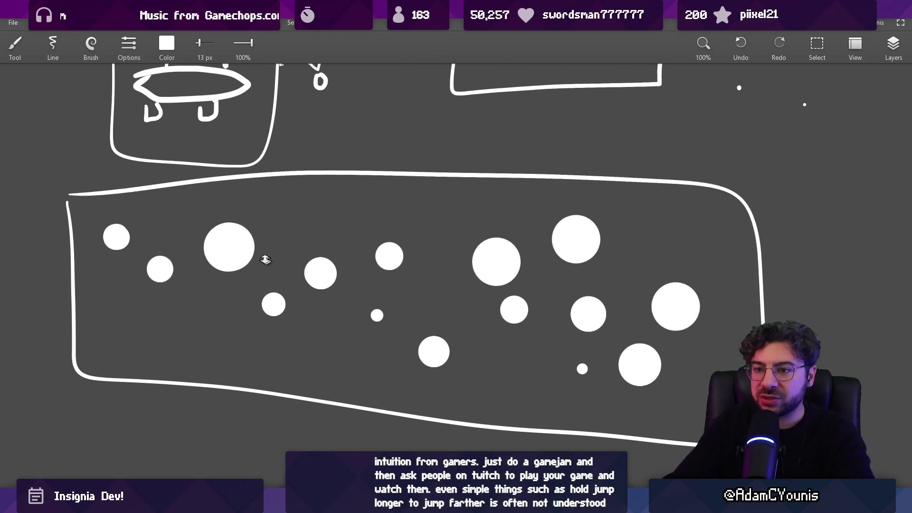
scroll(266, 258, up, 2)
scroll(252, 263, left, 2)
scroll(255, 224, down, 2)
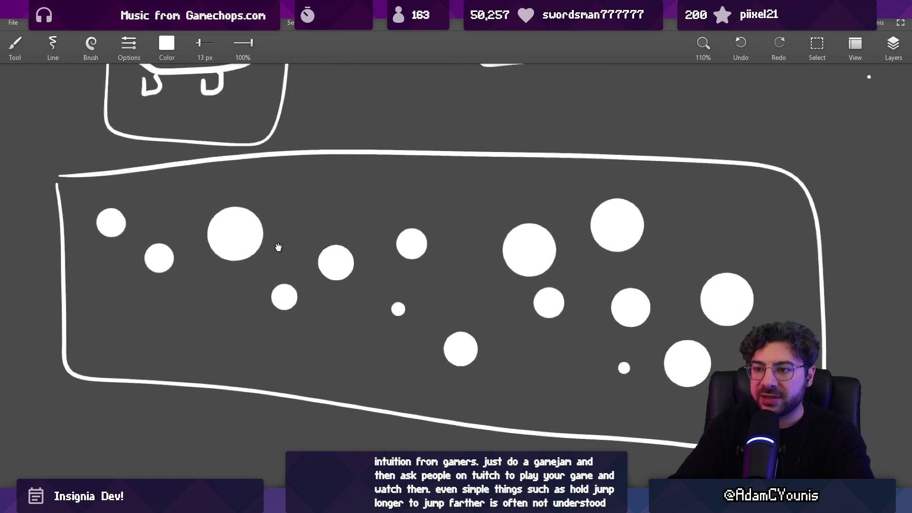
scroll(204, 225, down, 2)
key(e)
drag(71, 338, 684, 413)
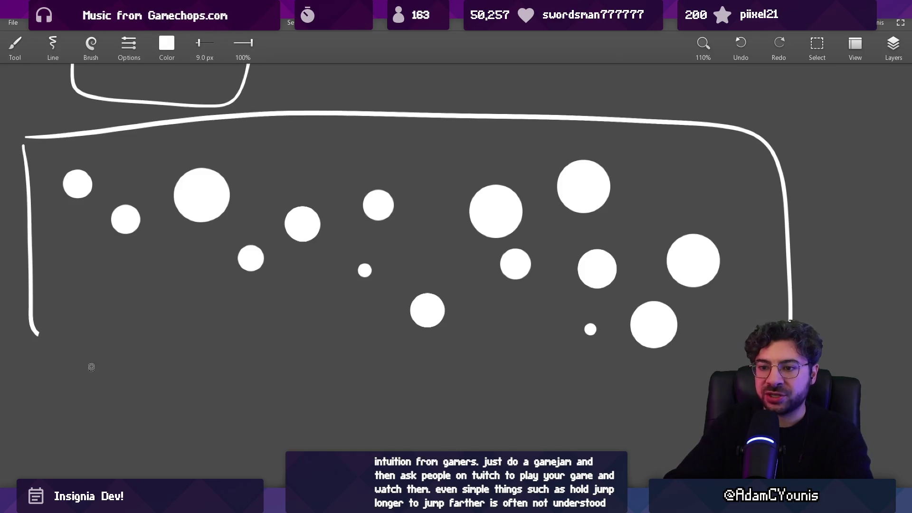
Draw straight left and bottom frame edges, discarding a stray loop and wavy ground line
mouse_move(32, 299)
mouse_down()
mouse_move(32, 404)
mouse_move(162, 416)
mouse_move(708, 423)
mouse_up()
mouse_move(109, 135)
mouse_down()
mouse_move(197, 348)
mouse_move(277, 135)
mouse_up()
key(ctrl+z)
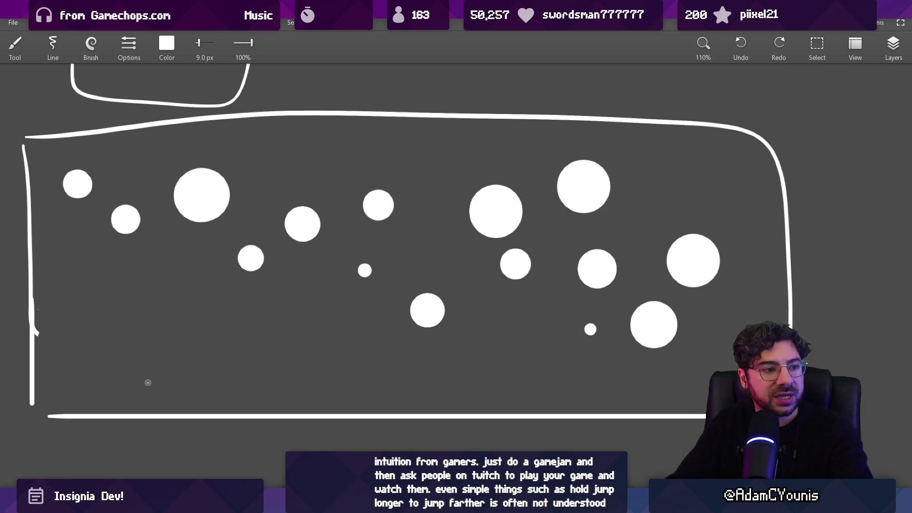
drag(439, 356, 520, 361)
key(ctrl+z)
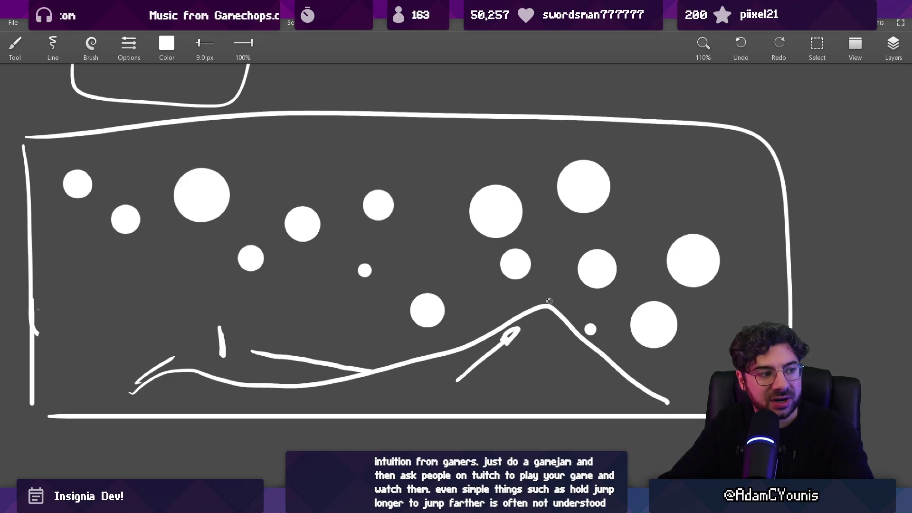
Undo the leftover arrow strokes and wavy ground line across the framed dots
drag(619, 331, 477, 257)
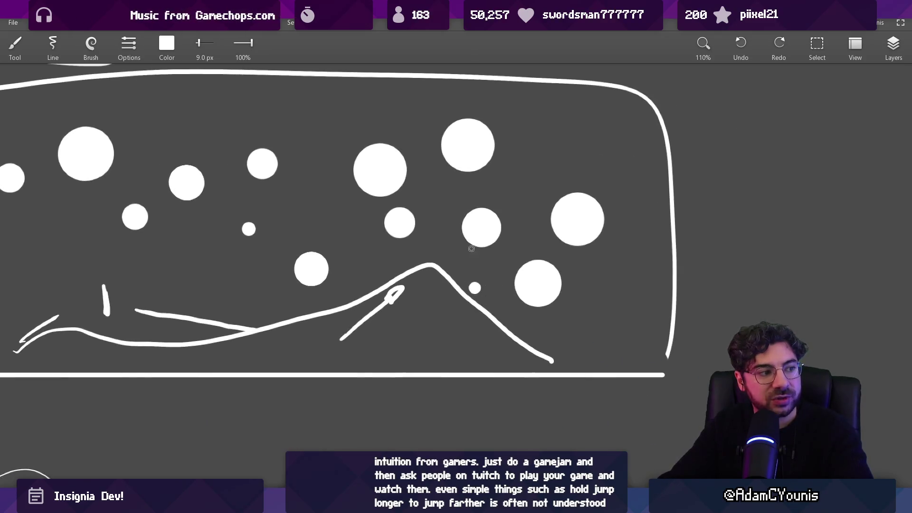
drag(591, 333, 527, 309)
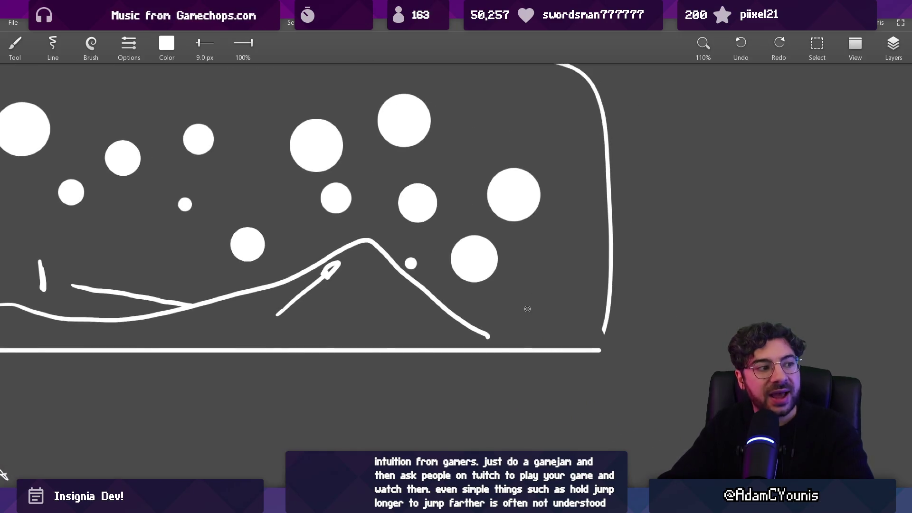
scroll(641, 308, down, 1)
key(ctrl+z)
key(ctrl+z)
key(ctrl+z)
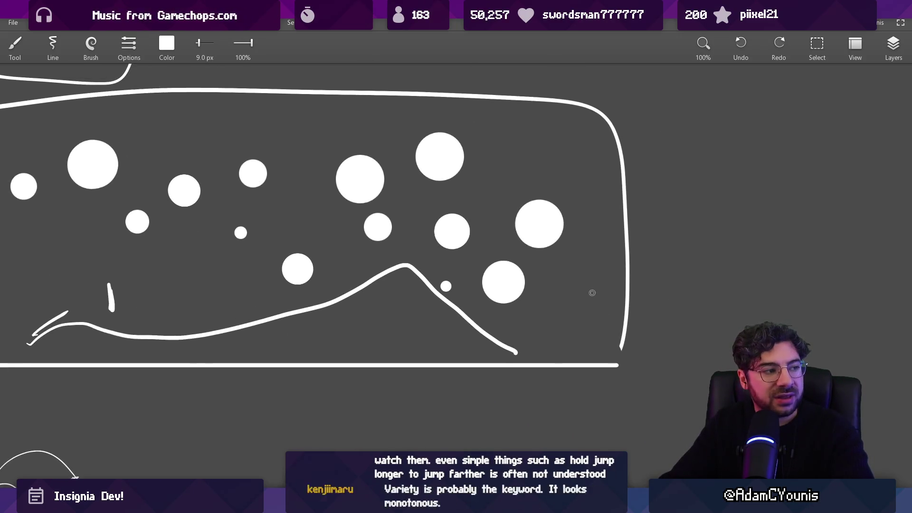
key(ctrl+z)
drag(447, 290, 522, 315)
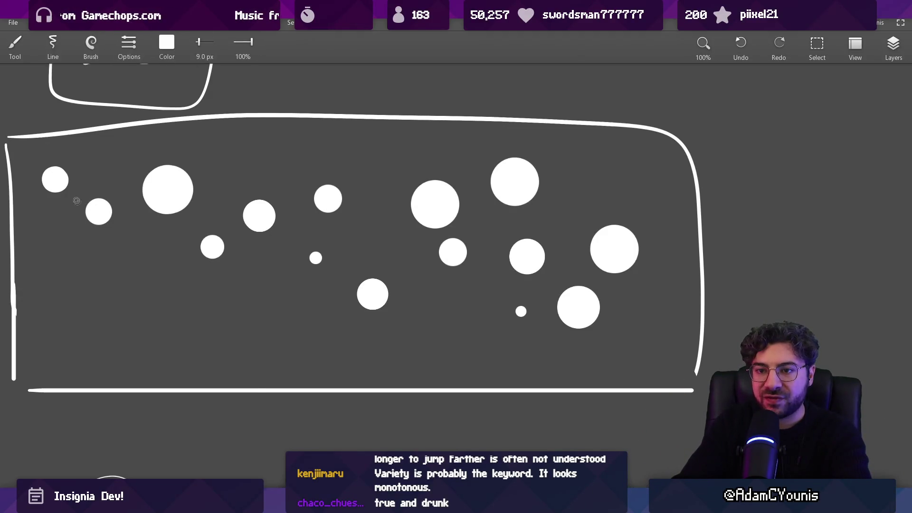
Remove the stray mark and loops around two dots, then bring Gravity's Edge forward
key(ctrl+z)
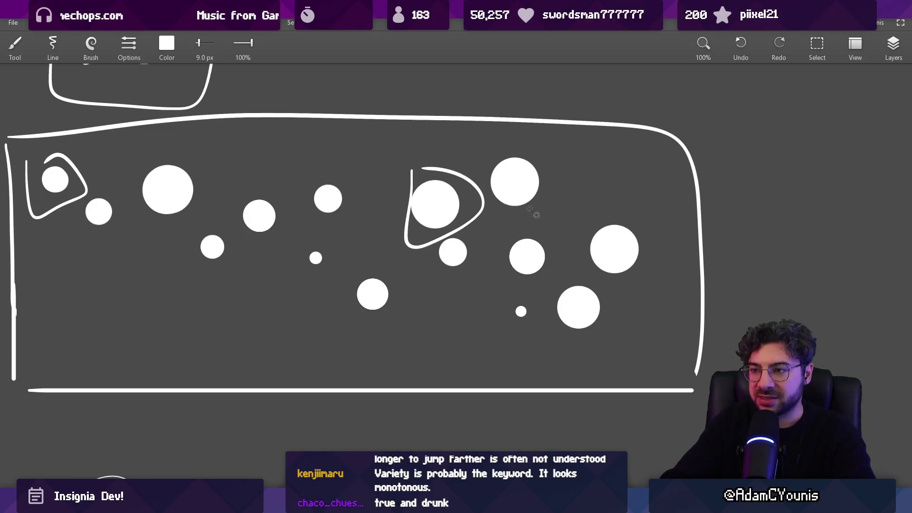
key(ctrl+z)
key(ctrl+z)
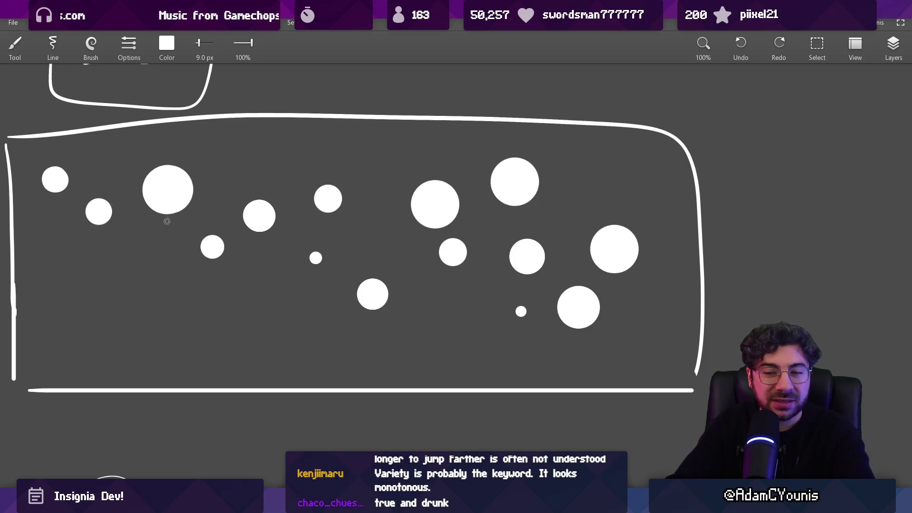
scroll(167, 220, up, 2)
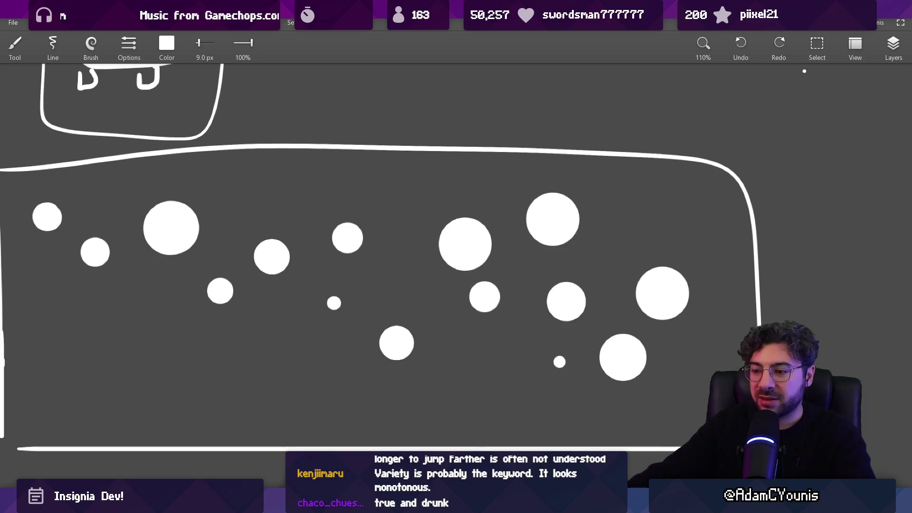
key(alt+Tab)
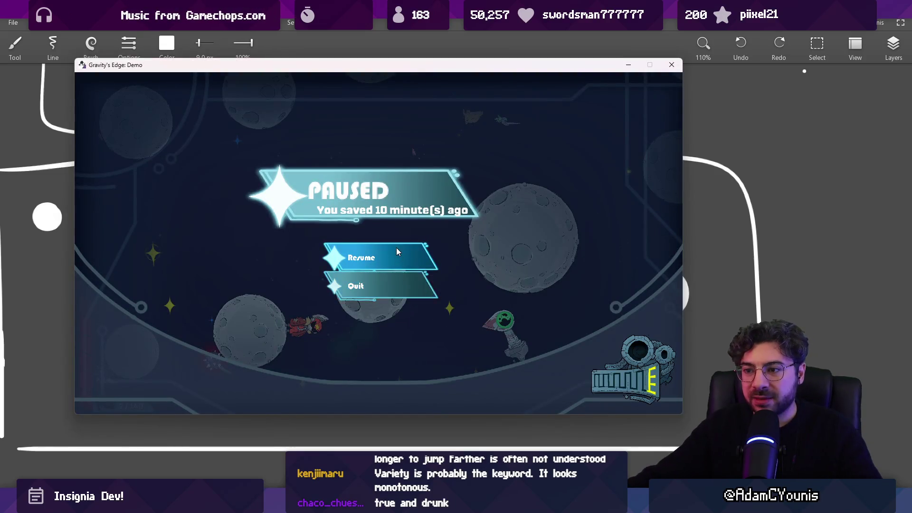
Resume Gravity's Edge and jump onto the cracked planet, then launch off it
click(397, 249)
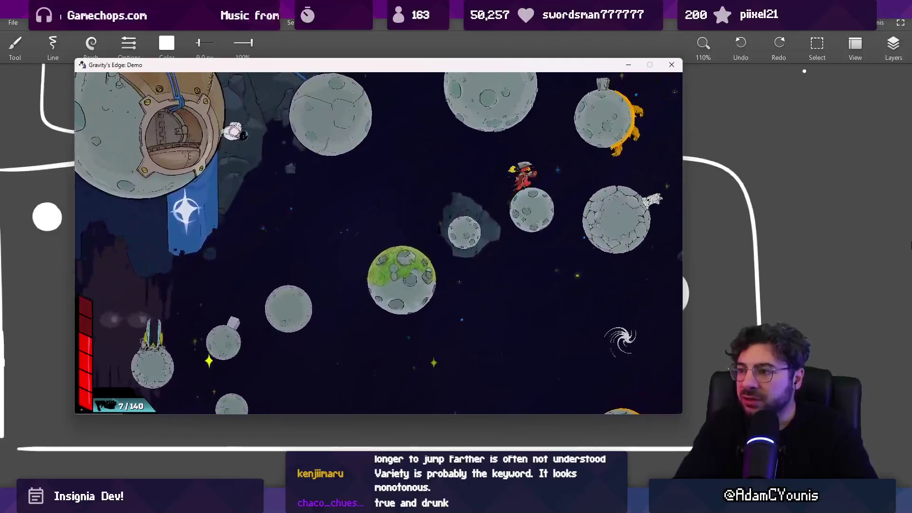
key(space)
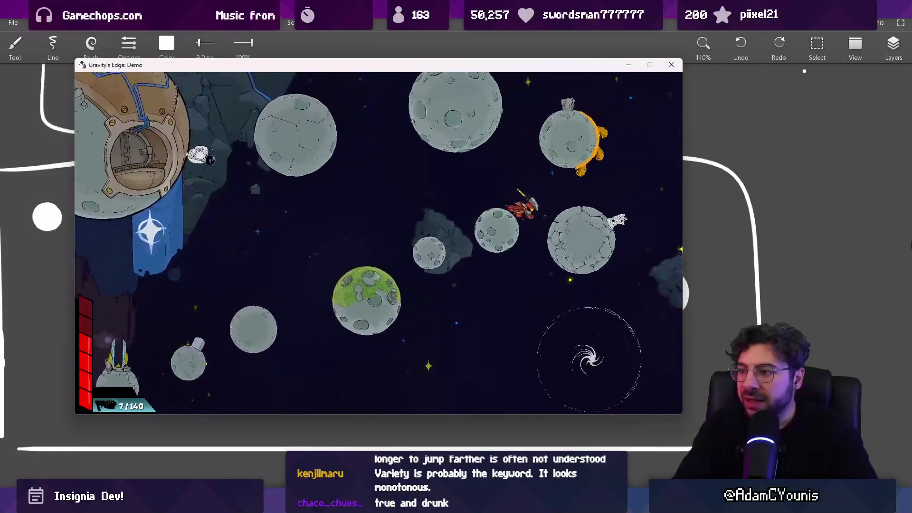
key(space)
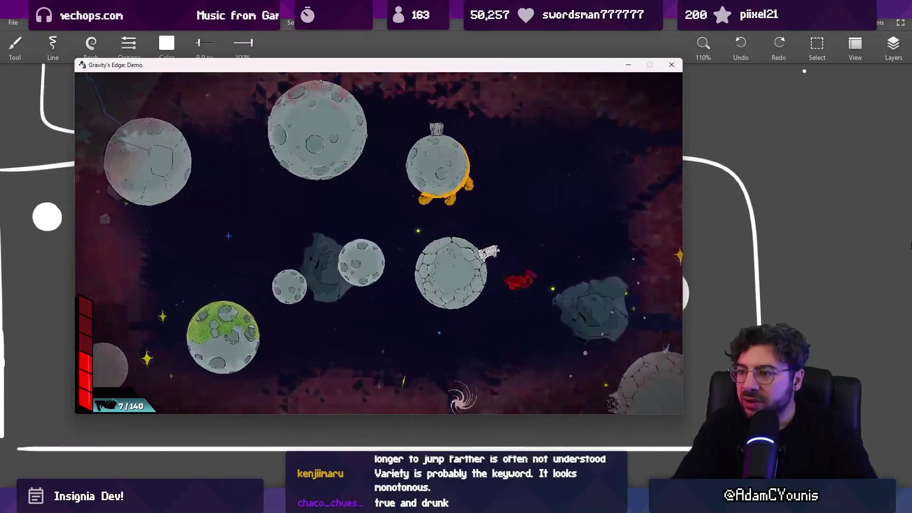
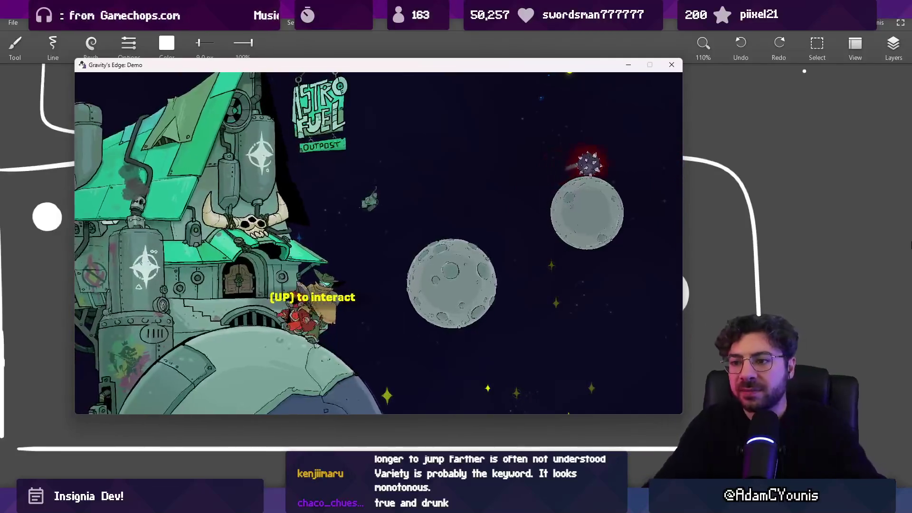
Fly the character off the outpost, pause the demo, and switch to the Gravity's Edge store page
key(space)
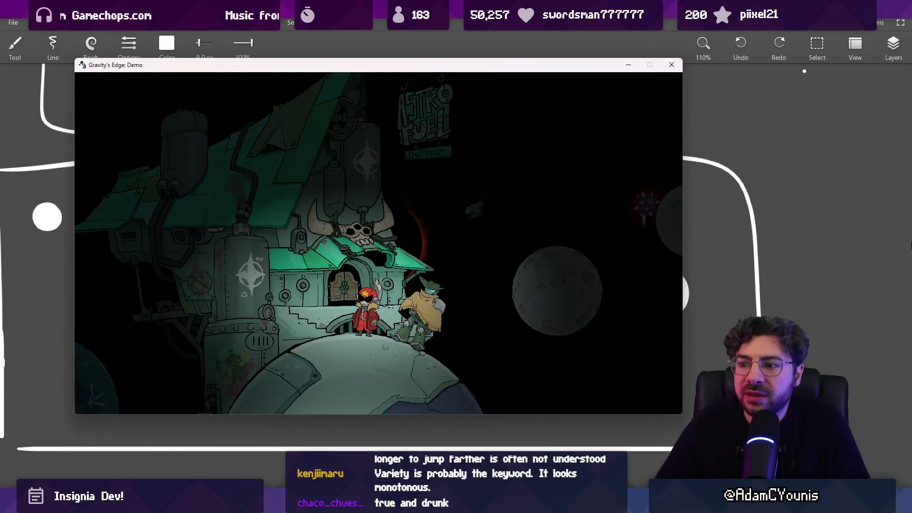
key(Escape)
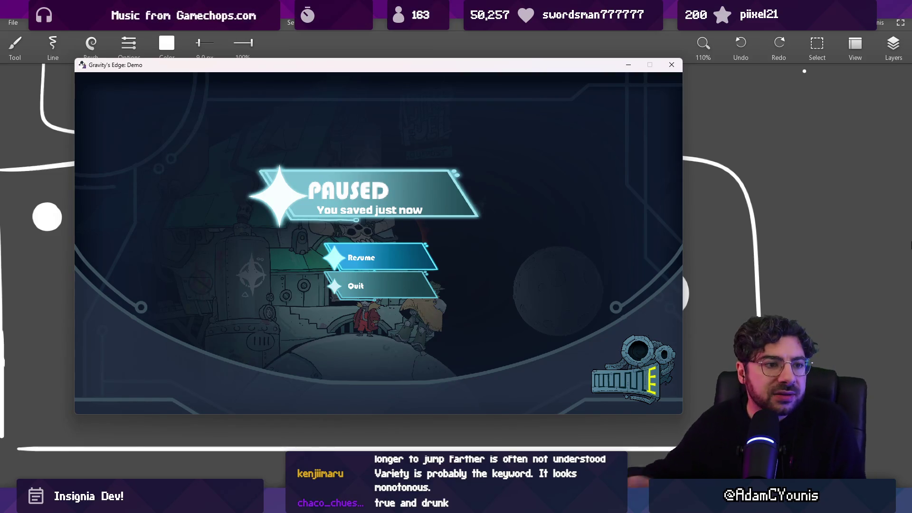
key(alt+Tab)
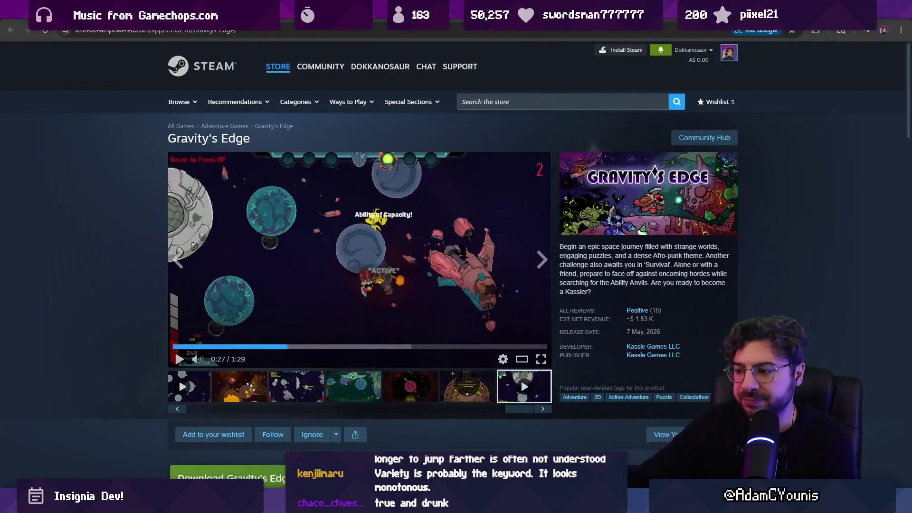
Close the Gravity's Edge demo window and load the first trailer in the store's media gallery
key(alt+Tab)
click(675, 64)
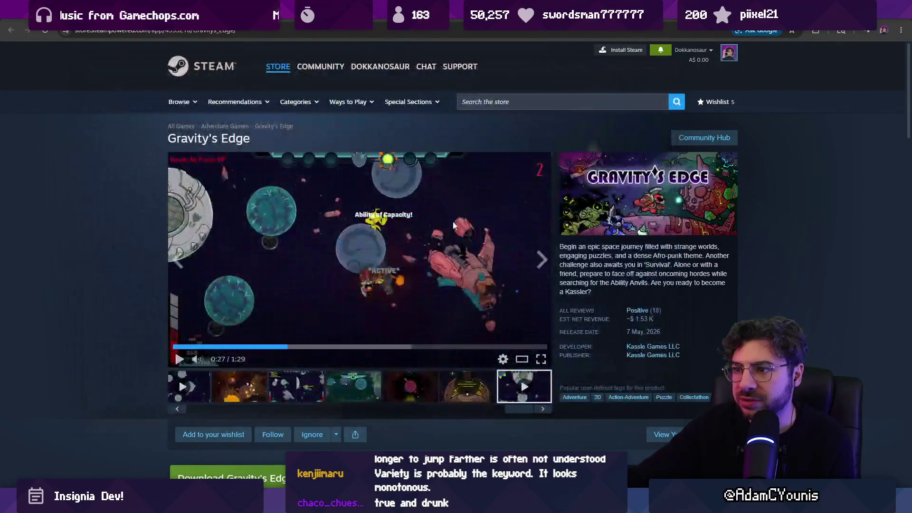
click(540, 358)
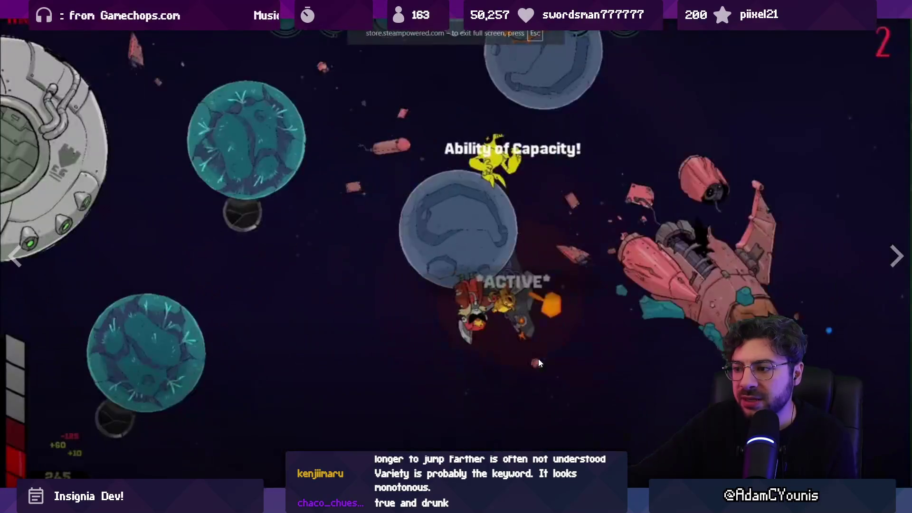
key(Escape)
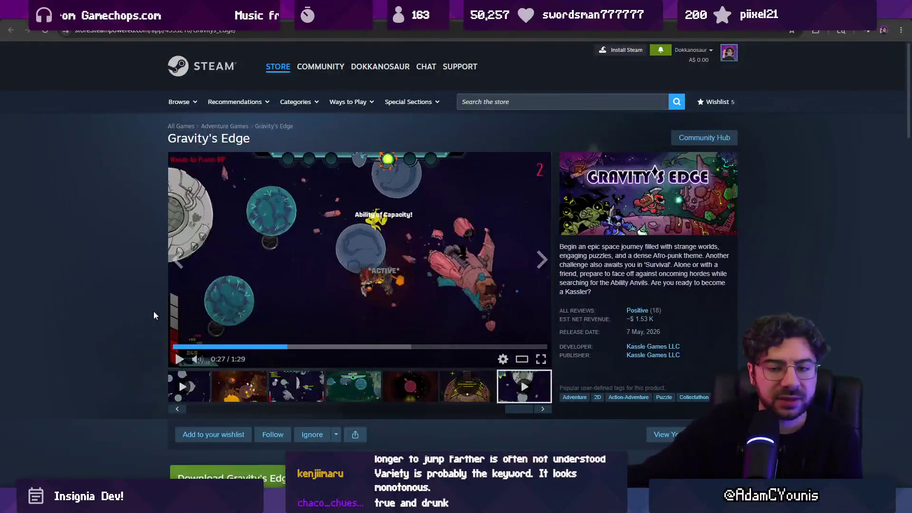
click(280, 398)
click(243, 388)
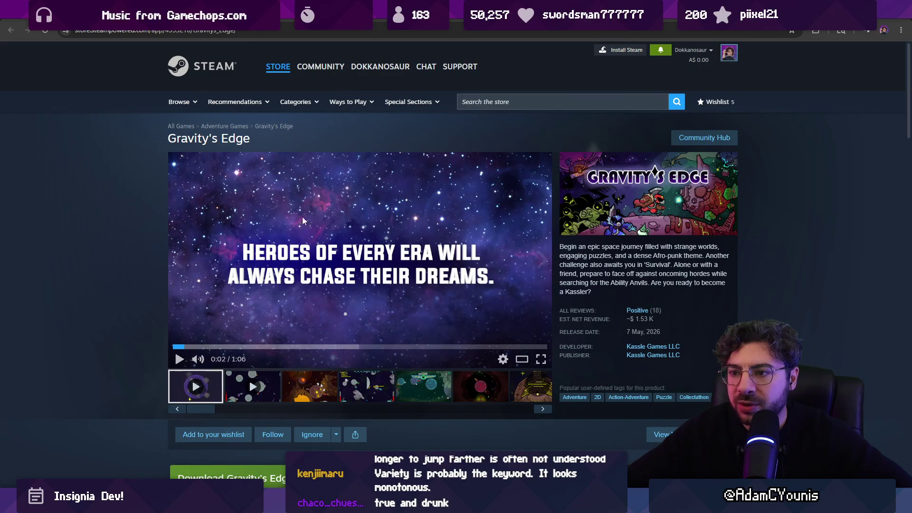
Watch the first Gravity's Edge trailer full screen until 0:37, then return to the store page
click(541, 359)
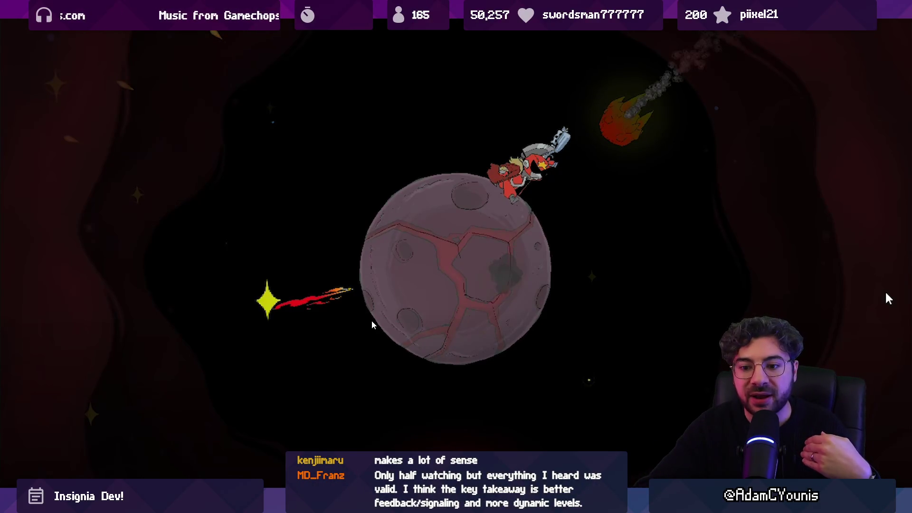
key(Escape)
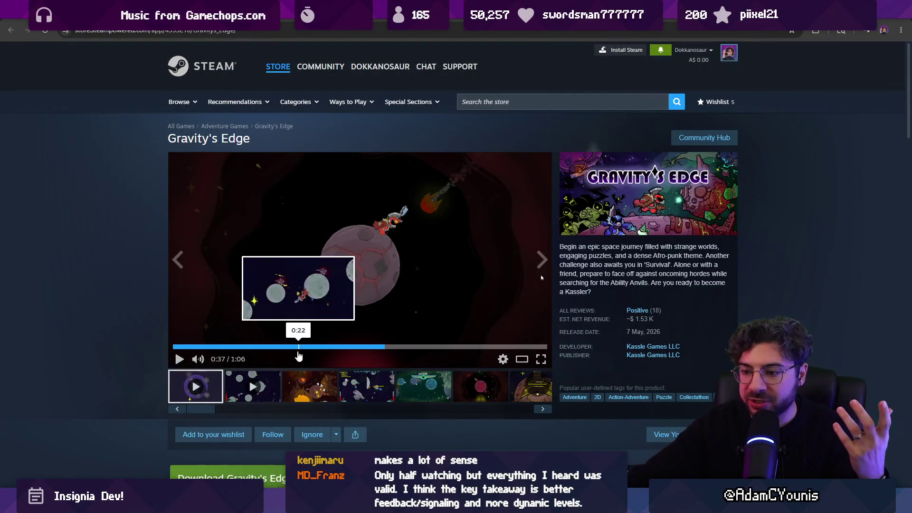
Resume the first trailer full screen and watch it through to its closing title card
scroll(352, 351, down, 4)
scroll(353, 351, up, 4)
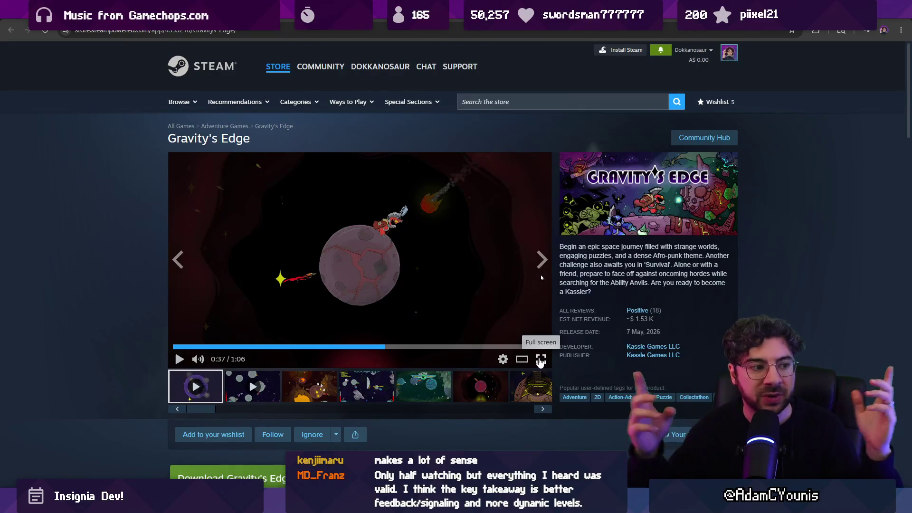
click(540, 360)
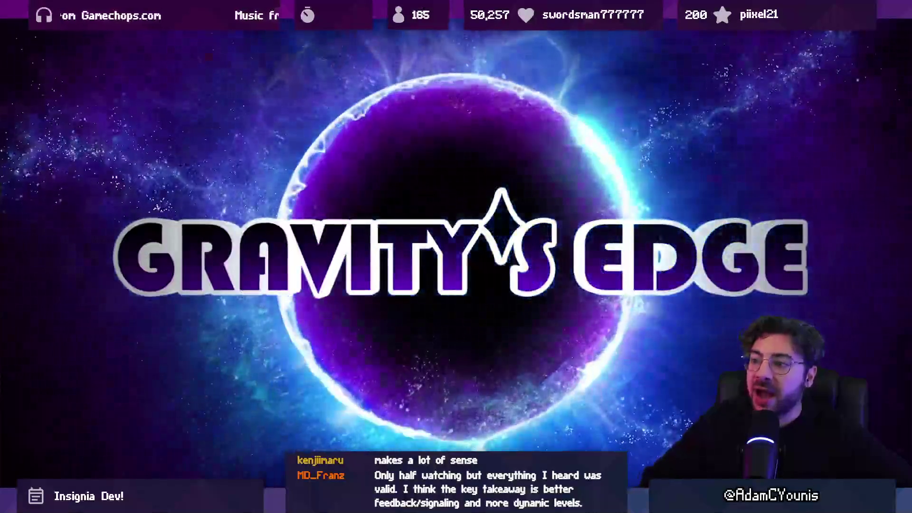
mouse_move(535, 288)
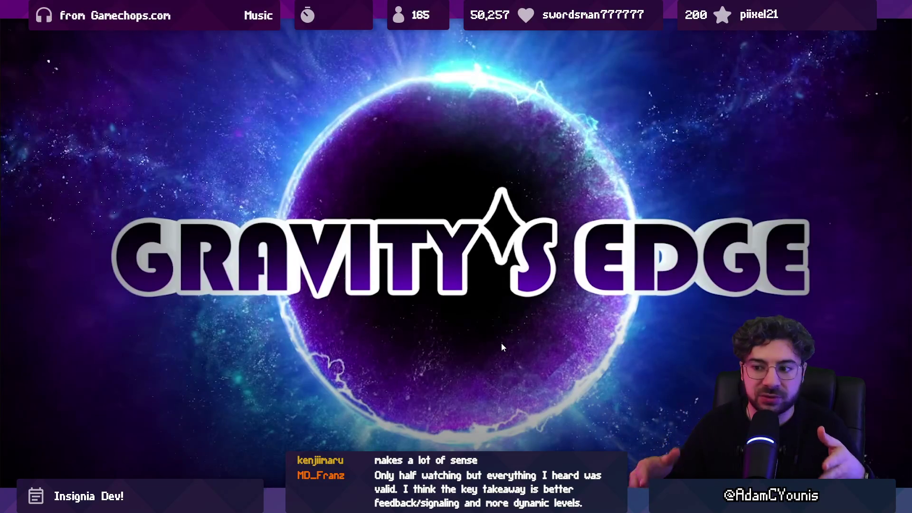
key(Escape)
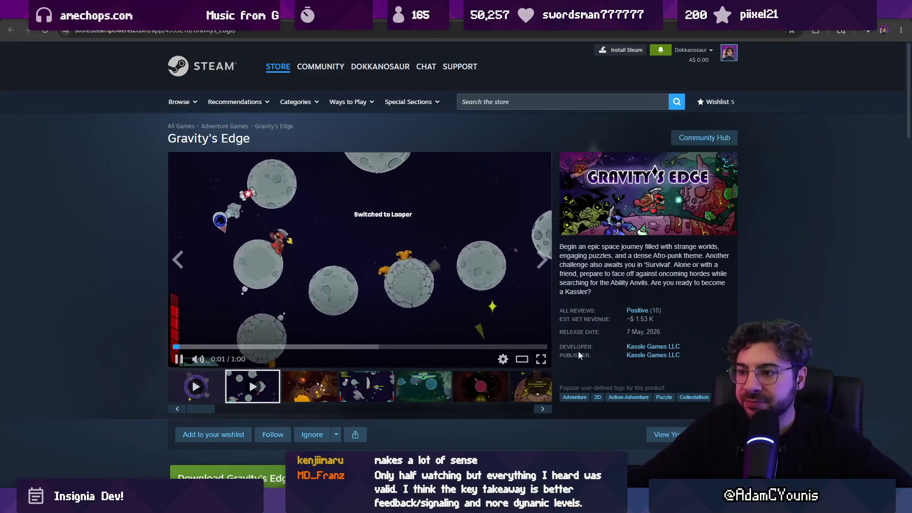
Watch the second Gravity's Edge trailer full screen to 0:57, then return to the store page
click(540, 359)
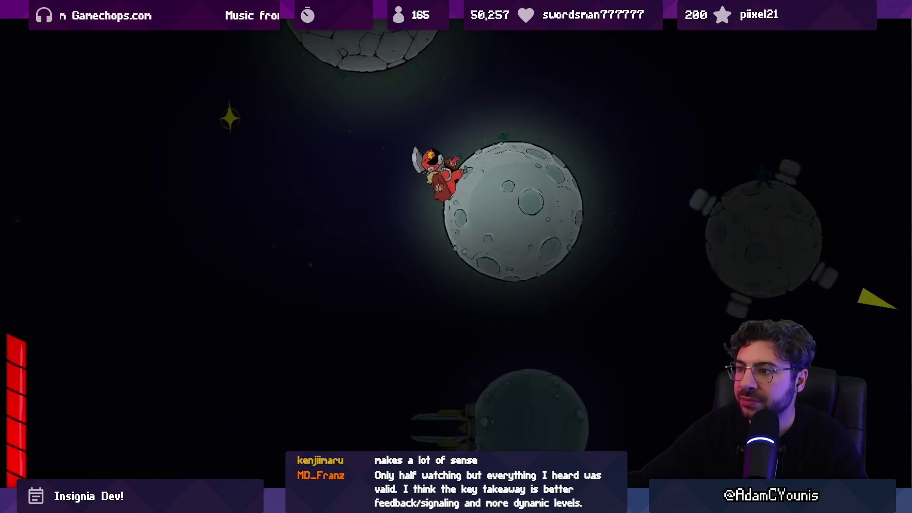
mouse_move(409, 319)
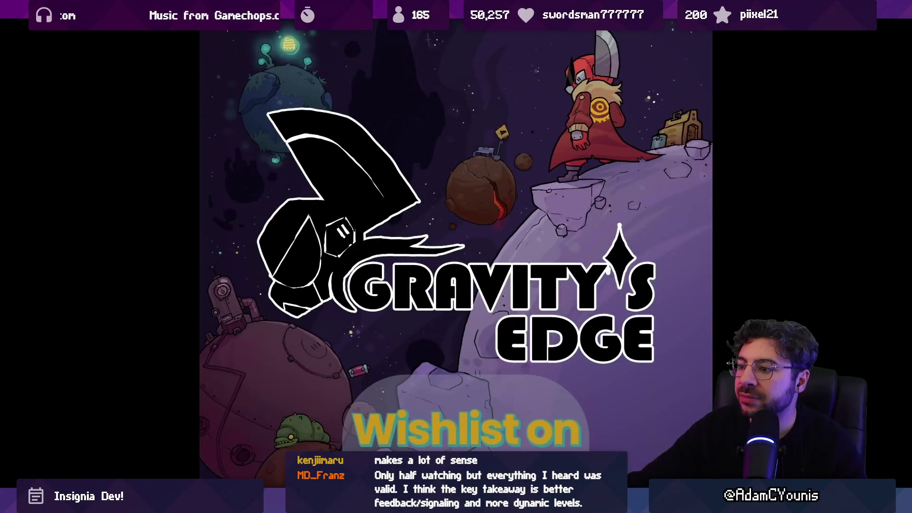
key(Escape)
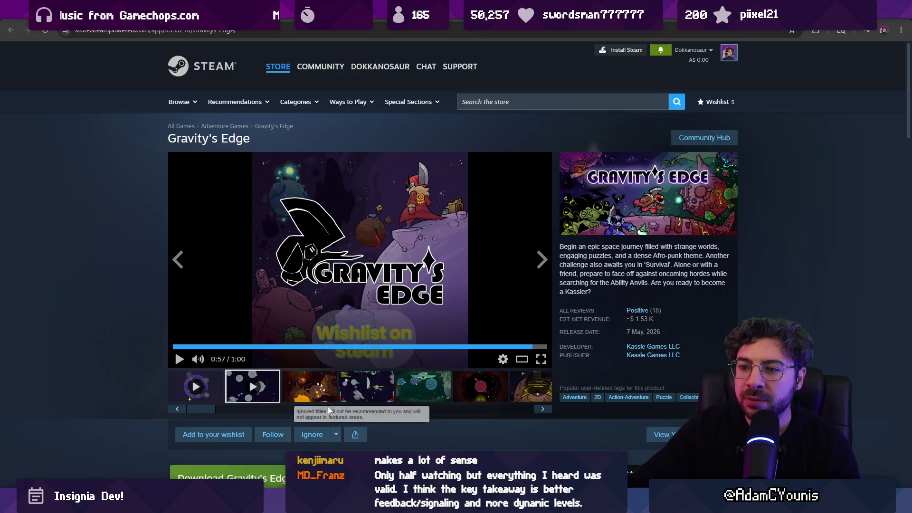
Show the third gallery screenshot, enlarge it, then close the enlarged view
click(334, 384)
click(391, 255)
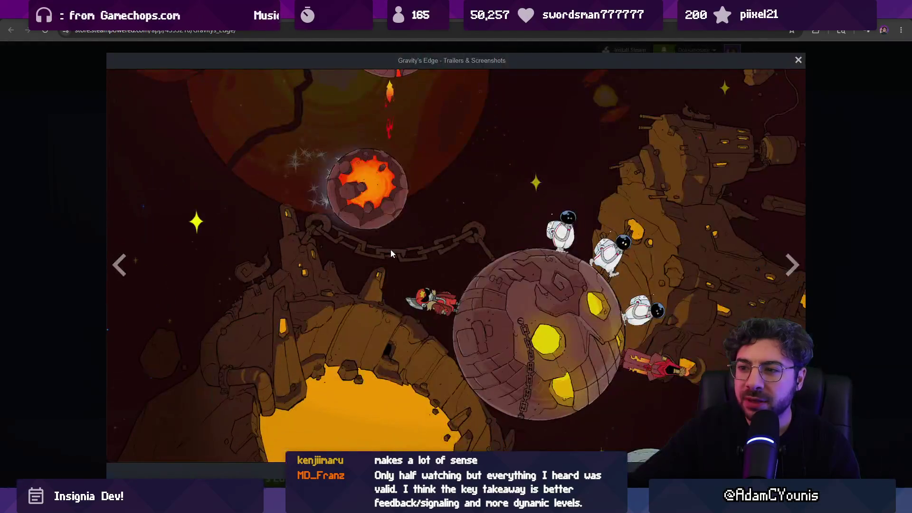
click(39, 229)
Browse the remaining screenshots and open the Gaslands screenshot full screen
click(365, 385)
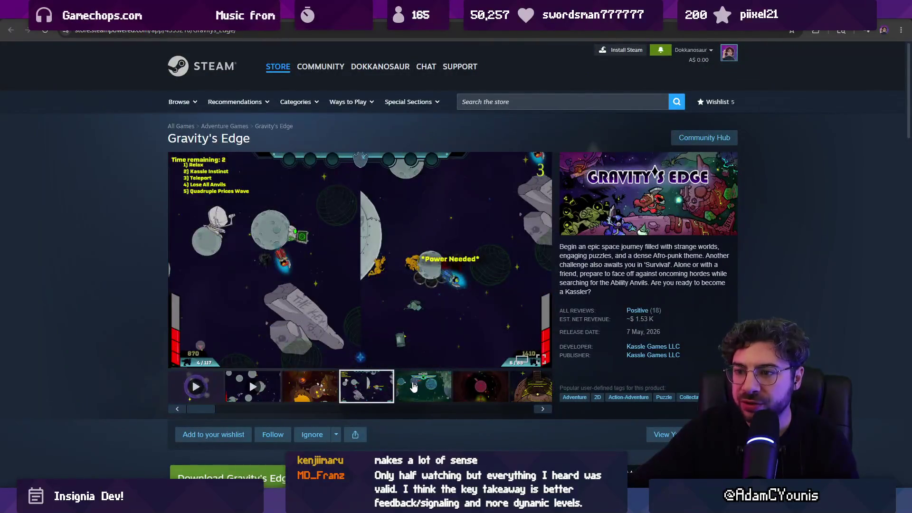
click(420, 385)
click(477, 386)
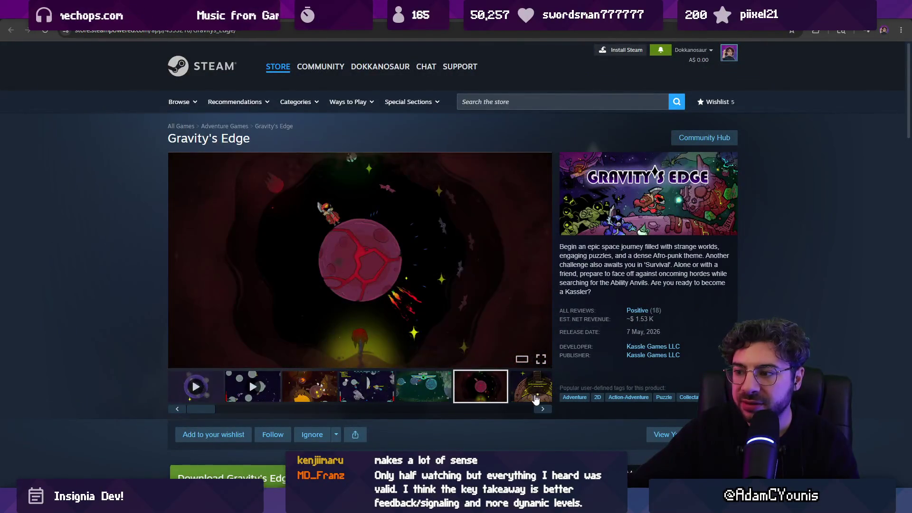
click(536, 400)
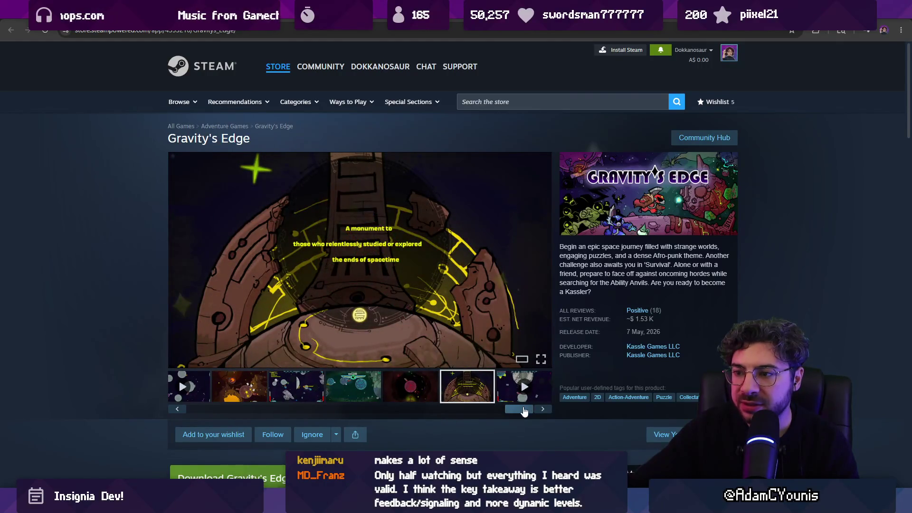
drag(524, 409, 432, 407)
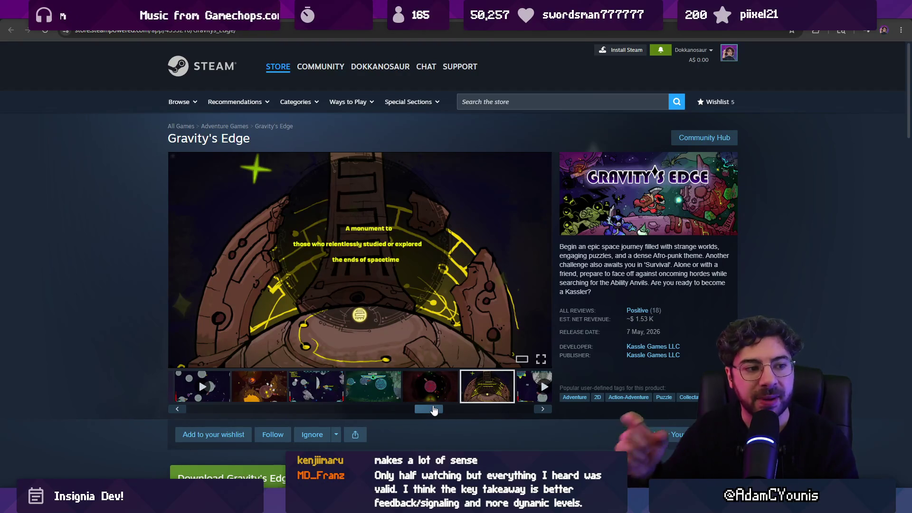
click(427, 383)
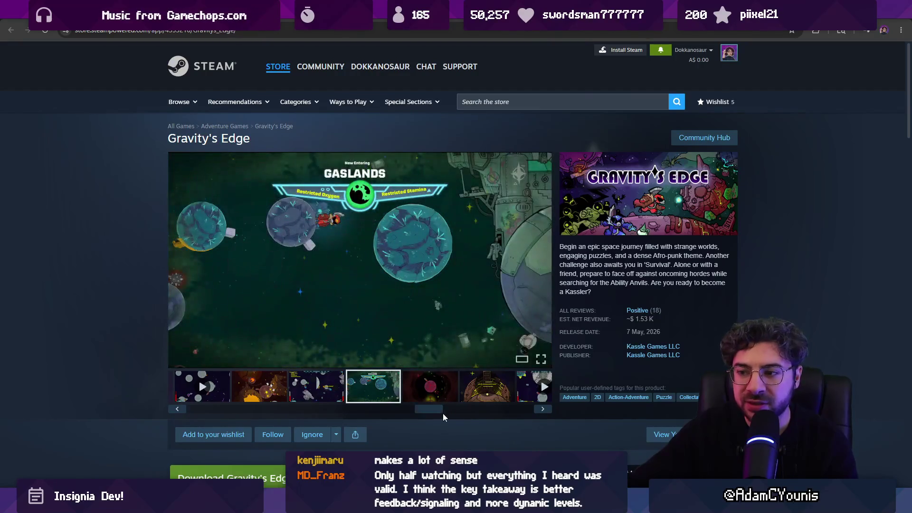
drag(434, 411, 190, 396)
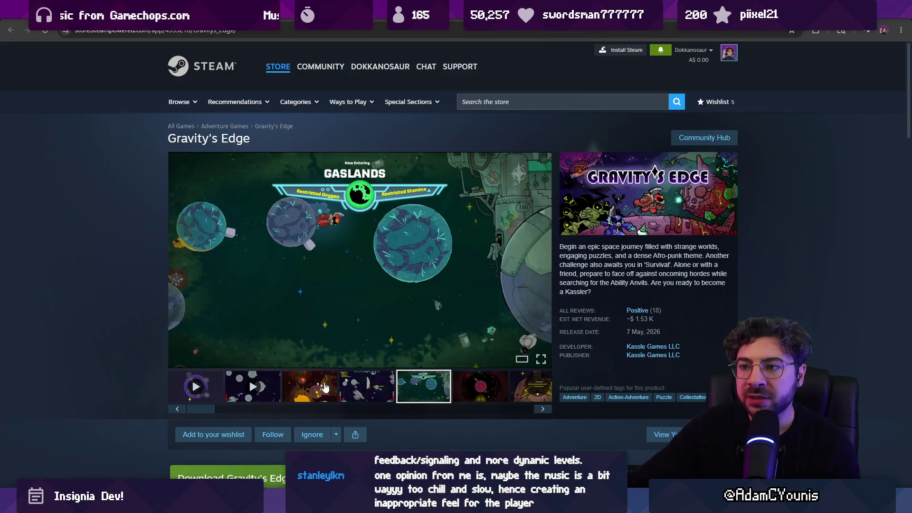
click(544, 363)
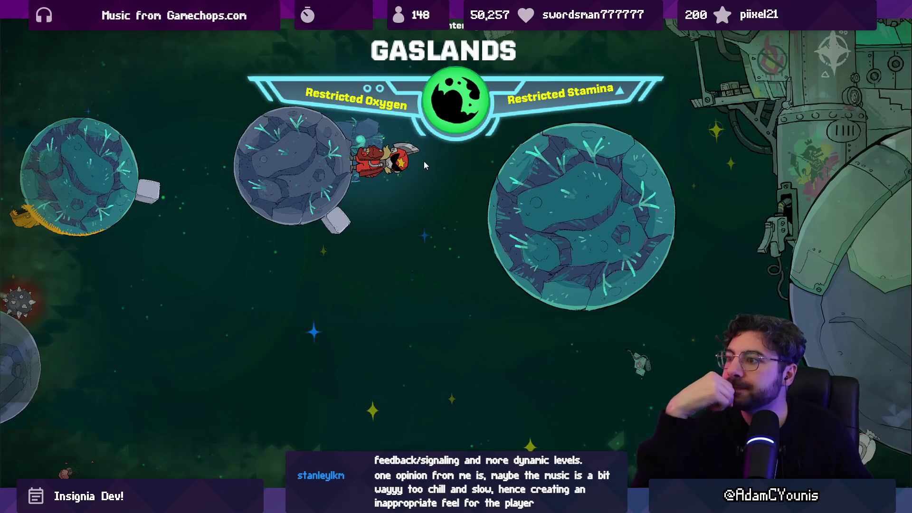
Step back through the gallery and view the orange chained-planets screenshot full screen
key(Escape)
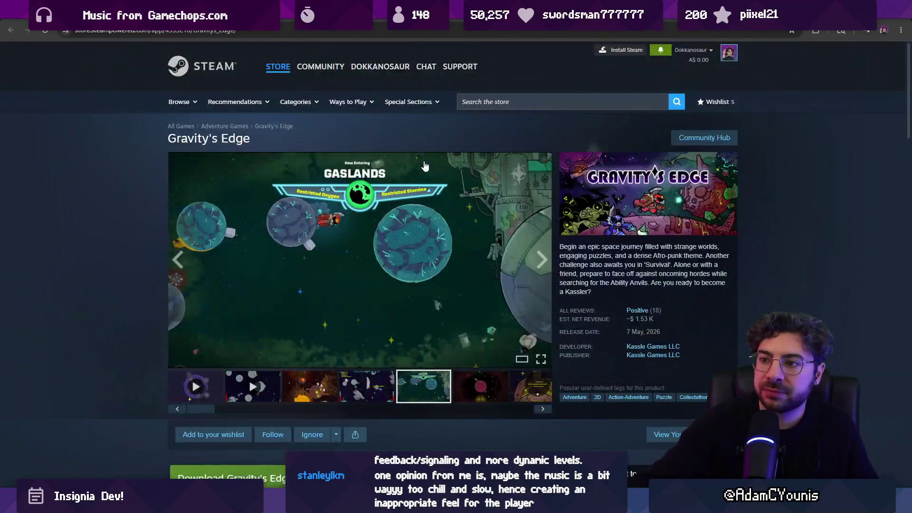
click(491, 396)
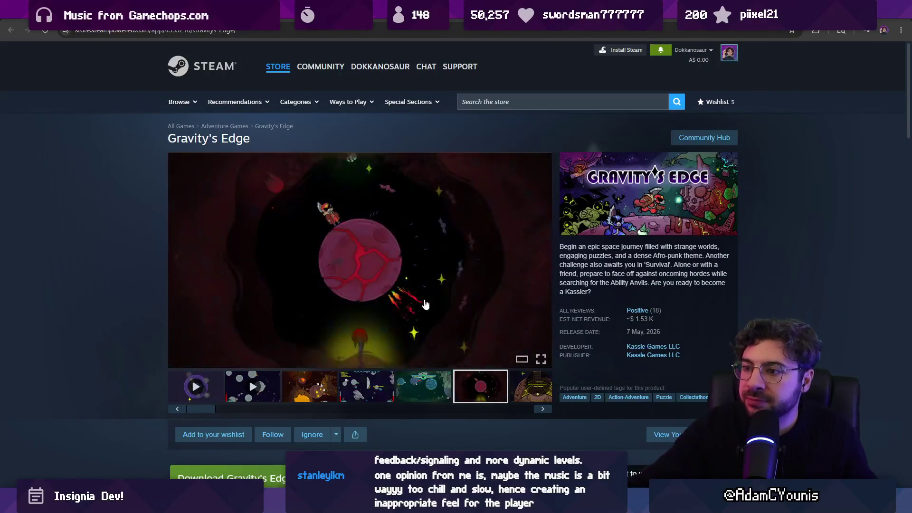
click(375, 403)
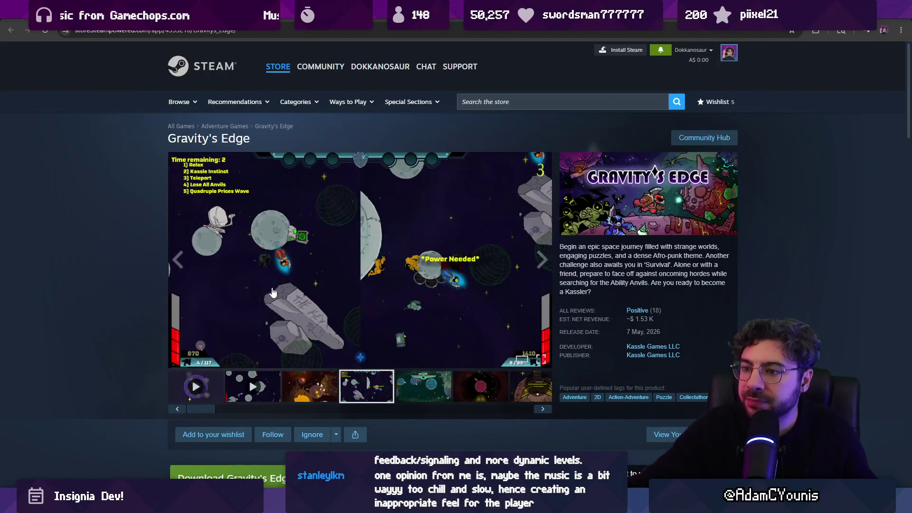
click(255, 383)
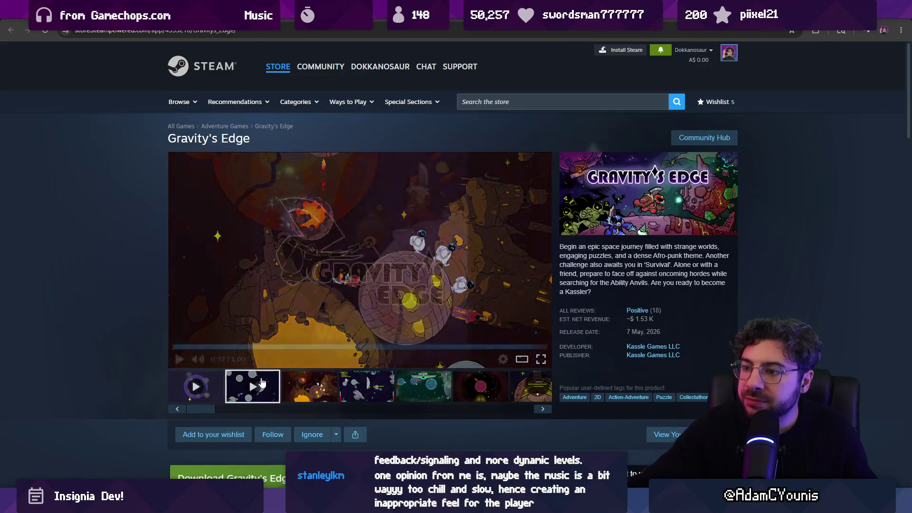
click(308, 385)
click(541, 364)
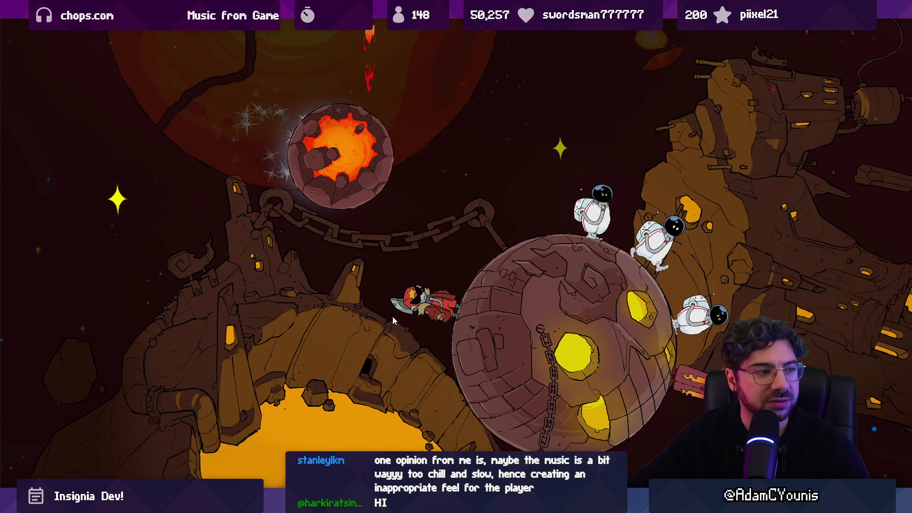
mouse_move(199, 276)
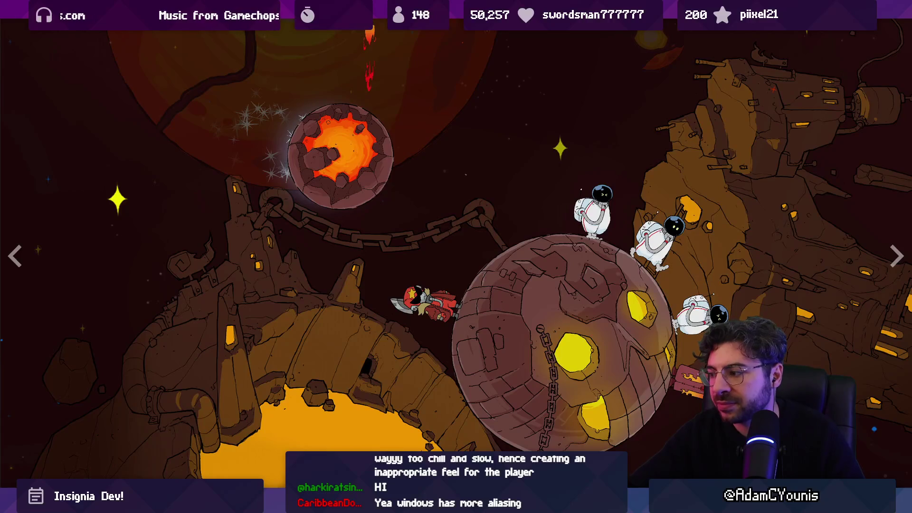
key(Escape)
Cycle through the later screenshots and trailer, then reopen the orange-planet screenshot full screen
click(398, 394)
click(460, 387)
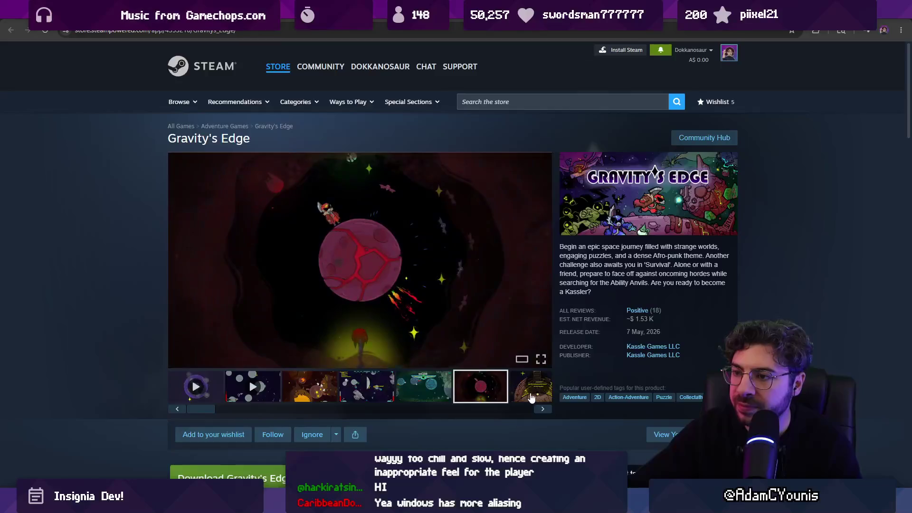
click(518, 395)
click(517, 395)
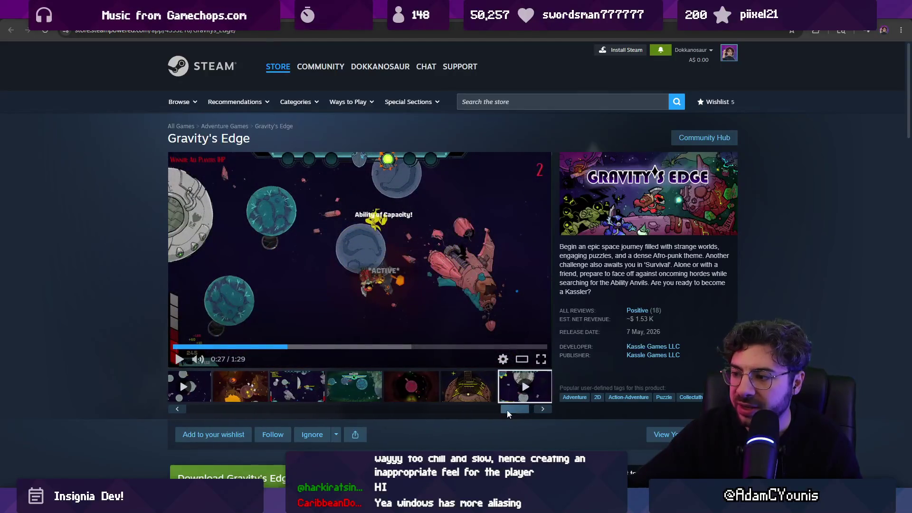
drag(510, 409, 277, 417)
click(333, 386)
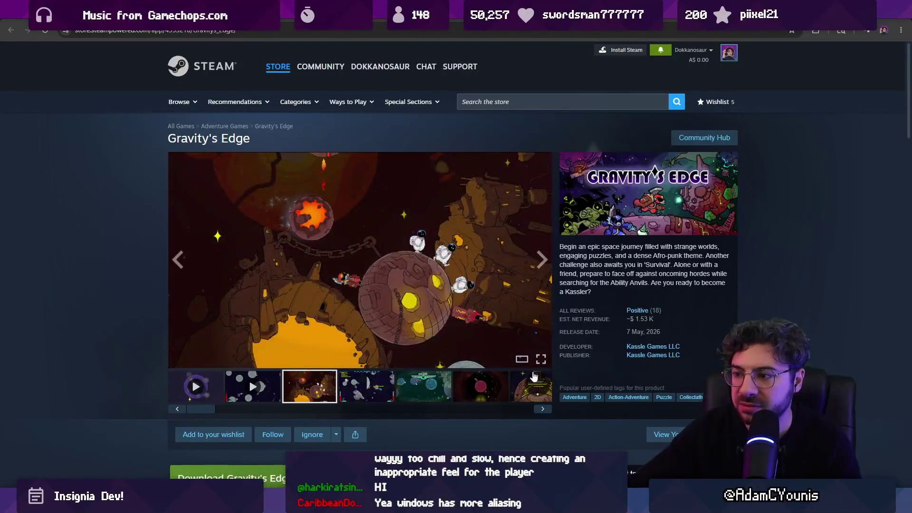
click(543, 360)
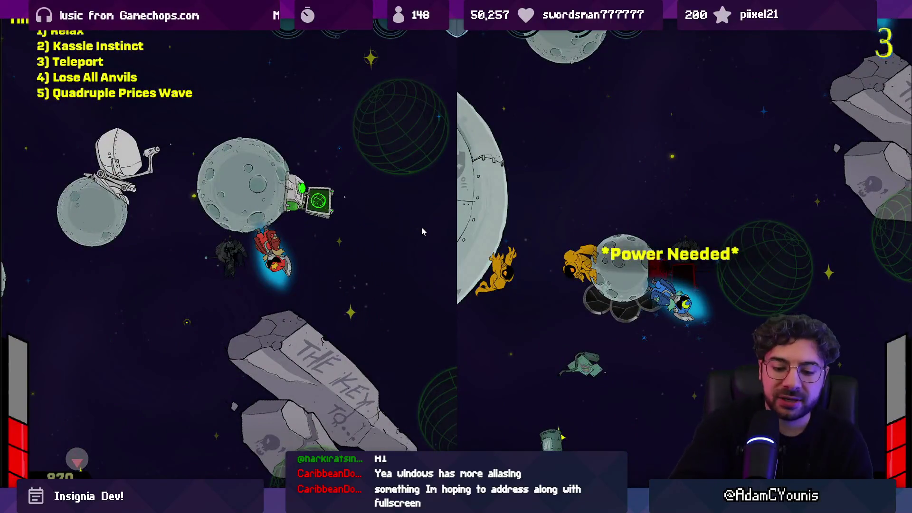
Exit full screen and scroll through the buy and About This Game sections, then back to the top
key(Escape)
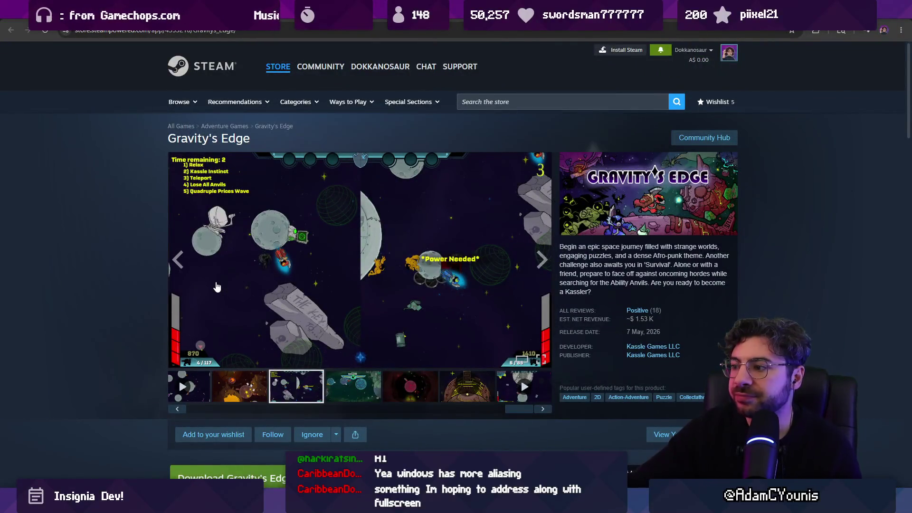
scroll(217, 287, down, 5)
scroll(130, 278, down, 8)
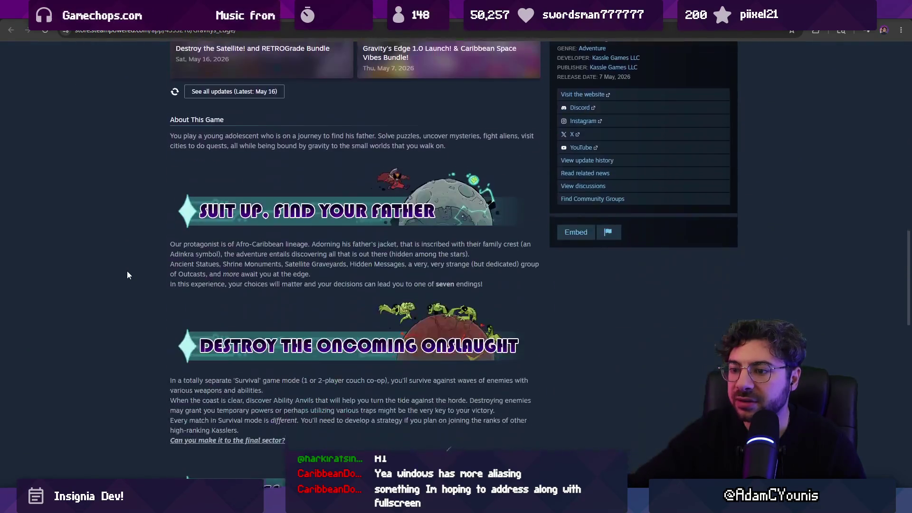
scroll(127, 273, down, 4)
scroll(138, 266, up, 12)
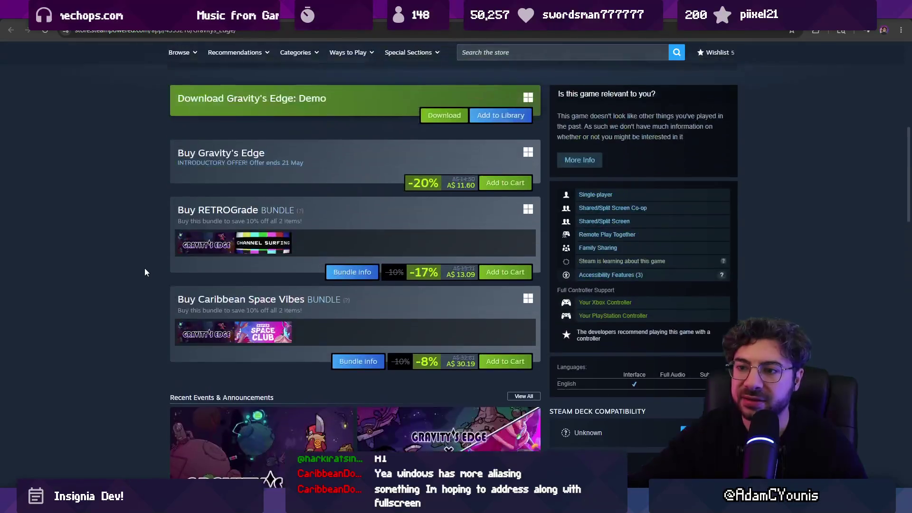
scroll(145, 269, down, 4)
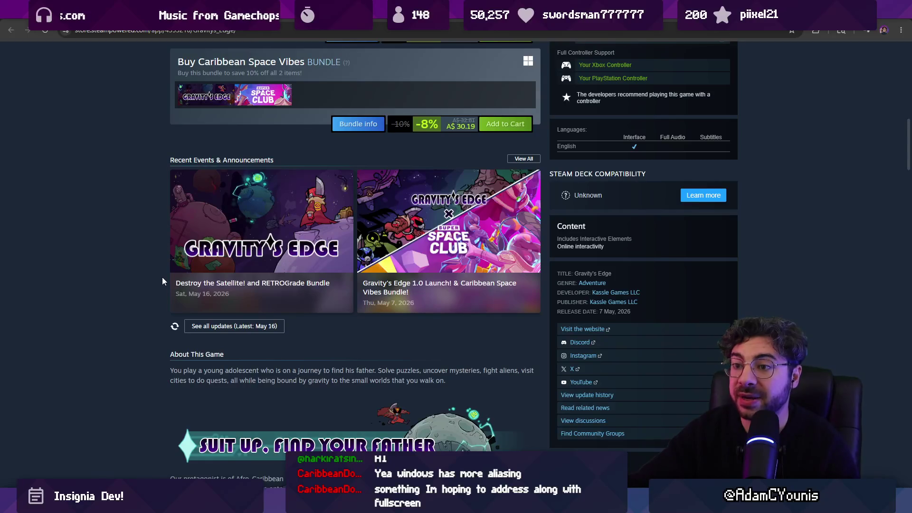
scroll(162, 270, up, 5)
scroll(163, 272, up, 6)
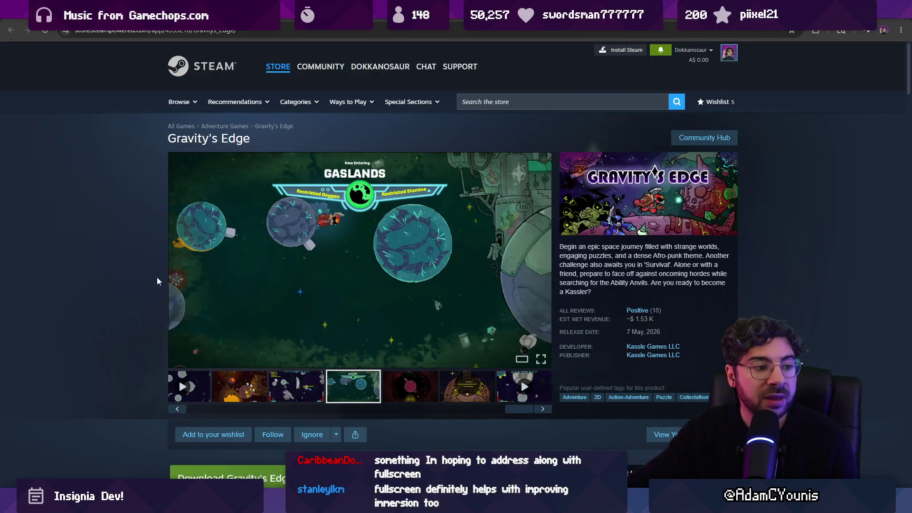
mouse_move(262, 258)
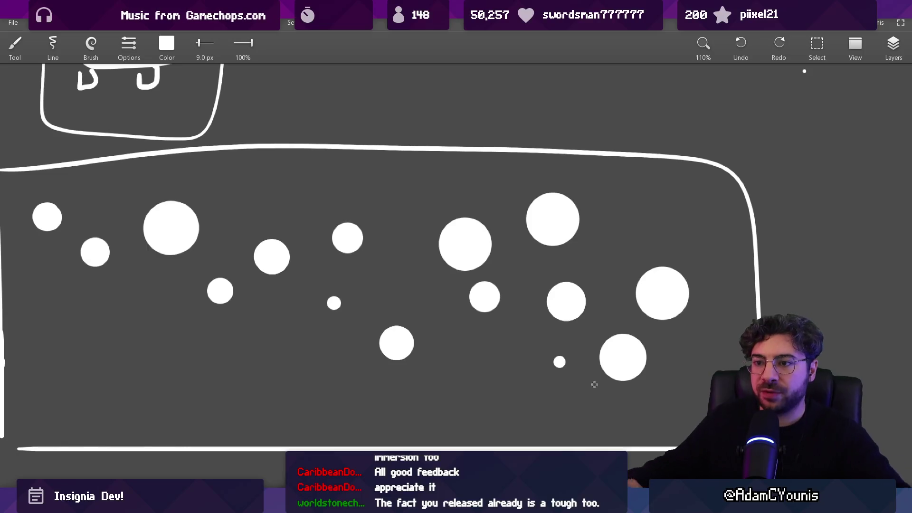
Zoom and pan around the whiteboard to look over the existing sketches
scroll(414, 244, down, 10)
scroll(415, 244, up, 3)
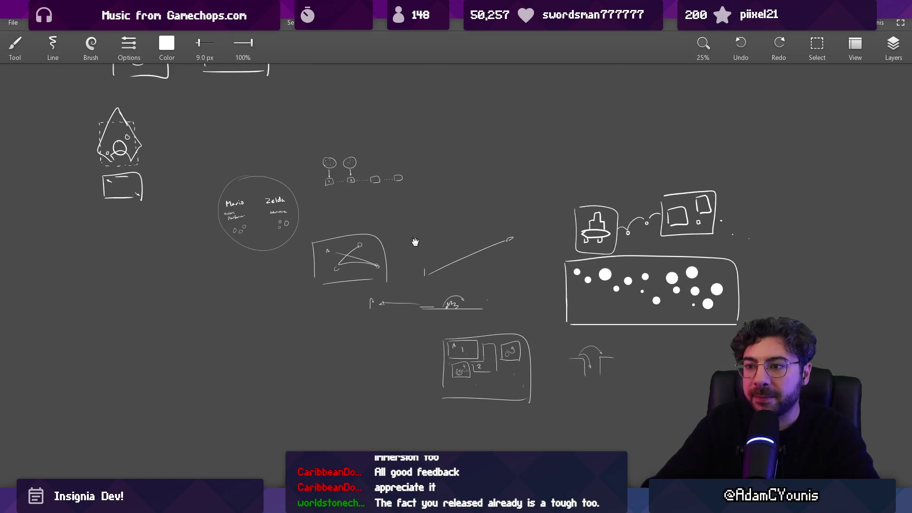
mouse_move(415, 253)
mouse_down()
mouse_move(399, 242)
mouse_move(382, 255)
mouse_move(450, 226)
mouse_move(390, 408)
mouse_move(375, 409)
mouse_move(374, 302)
mouse_move(530, 279)
mouse_move(722, 292)
mouse_move(744, 314)
mouse_move(140, 222)
mouse_up()
scroll(450, 227, down, 1)
scroll(531, 278, down, 2)
drag(543, 264, 383, 198)
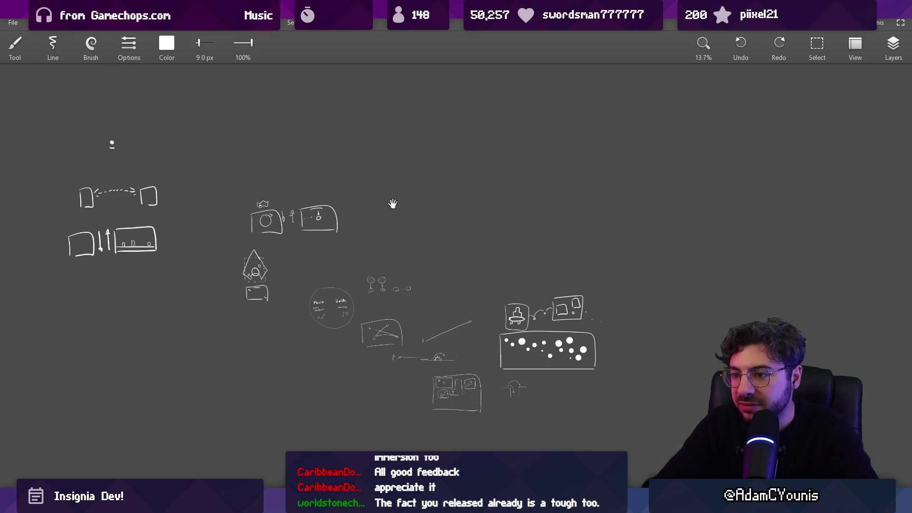
scroll(383, 293, up, 3)
scroll(393, 278, down, 2)
mouse_move(526, 193)
mouse_down()
mouse_move(332, 190)
mouse_move(379, 179)
mouse_up()
Center the boxes-and-arrow sketch, then shift to an empty area beside it for drawing
scroll(375, 236, down, 2)
drag(375, 236, 722, 425)
drag(291, 238, 511, 295)
scroll(430, 276, up, 2)
mouse_move(421, 327)
mouse_down()
mouse_move(407, 232)
mouse_move(61, 170)
mouse_up()
scroll(463, 176, up, 6)
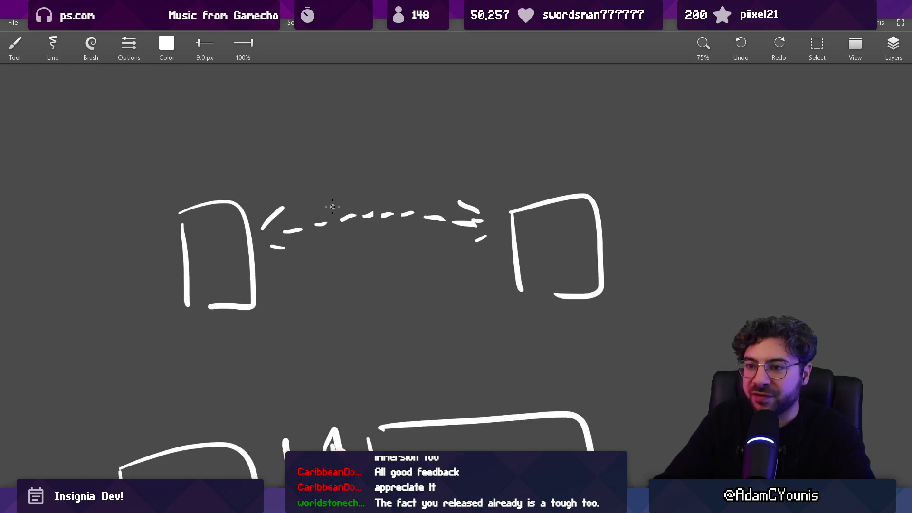
drag(331, 207, 279, 295)
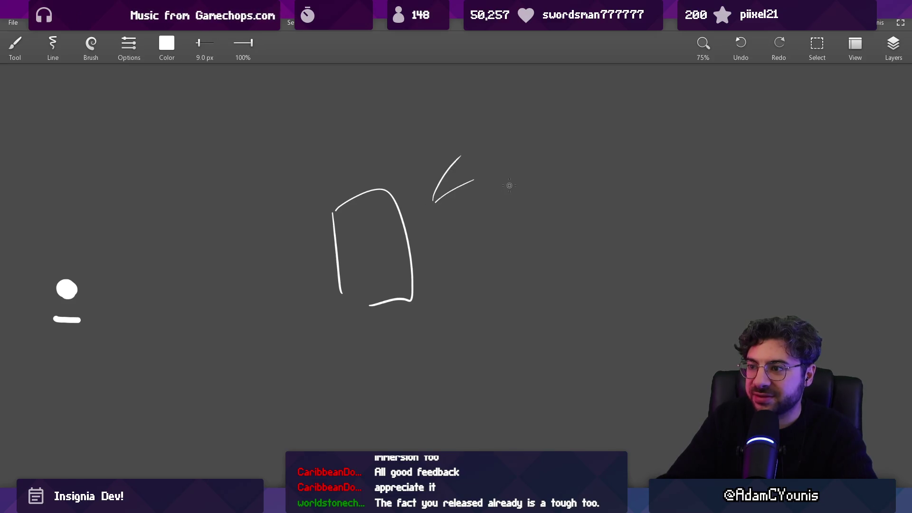
drag(573, 182, 407, 243)
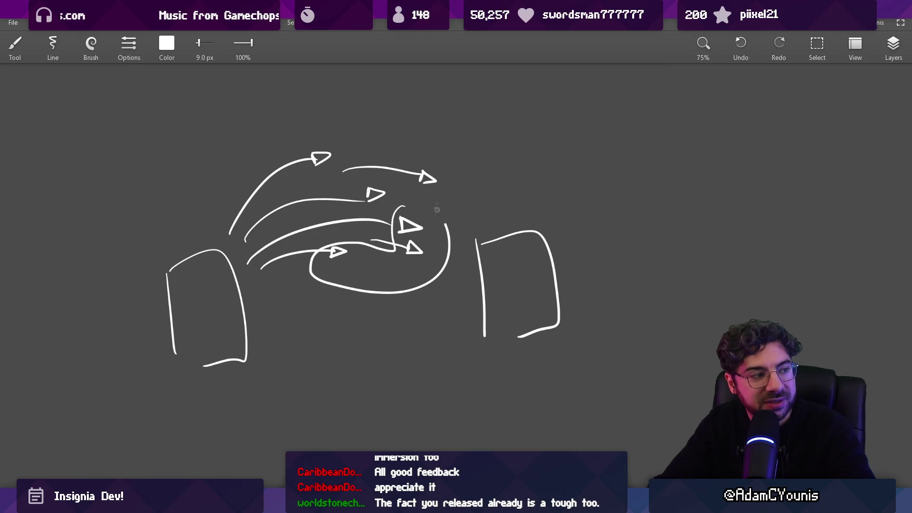
Undo the stray loop and short stroke drawn around the arrowheads
key(ctrl+z)
key(ctrl+z)
key(ctrl+z)
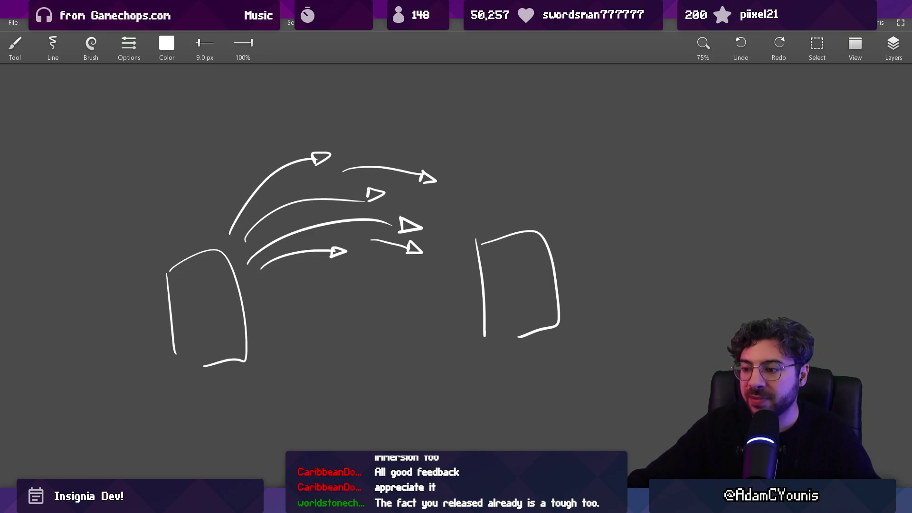
Enlarge the Unity scene view and deselect Layer1, then launch Gravity's Edge Demo from Steam
key(alt+Tab)
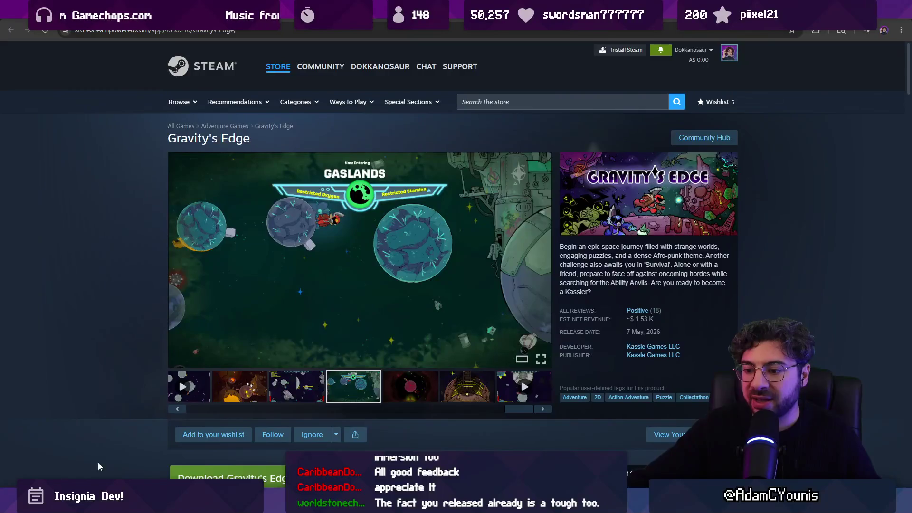
key(alt+Tab)
drag(391, 268, 392, 360)
scroll(647, 213, up, 3)
click(648, 214)
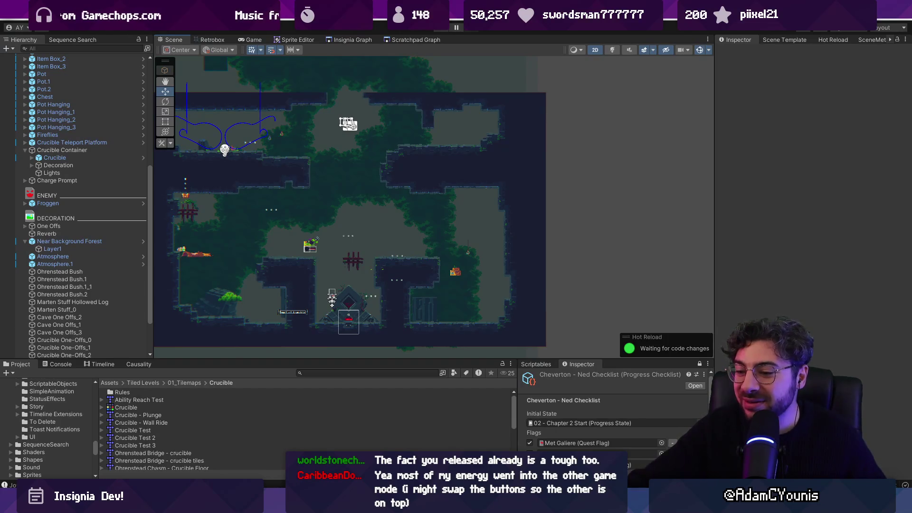
key(alt+Tab)
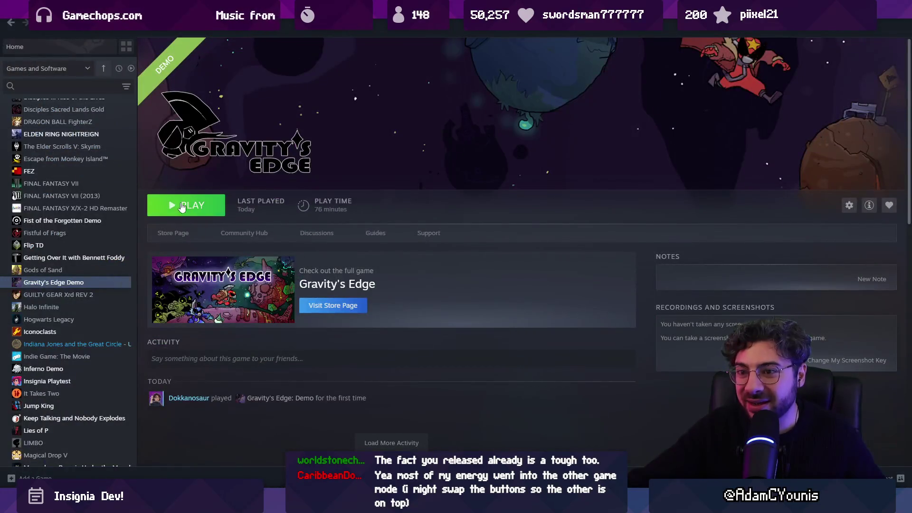
click(181, 206)
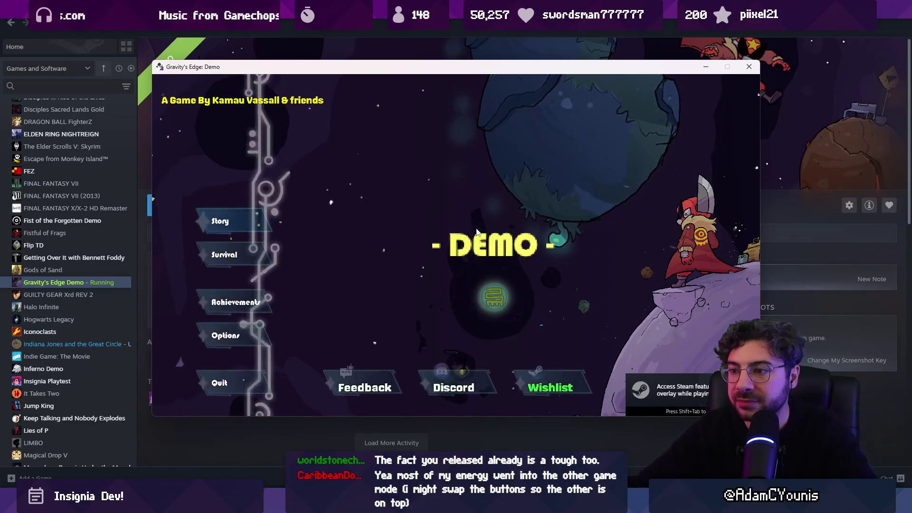
Choose Survival instead of Story on the title menu and start a Survival run
key(Down)
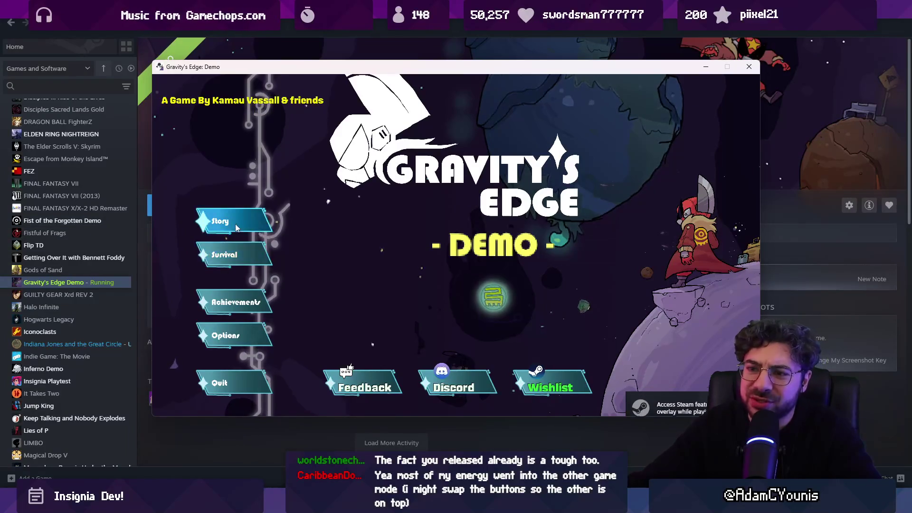
key(Return)
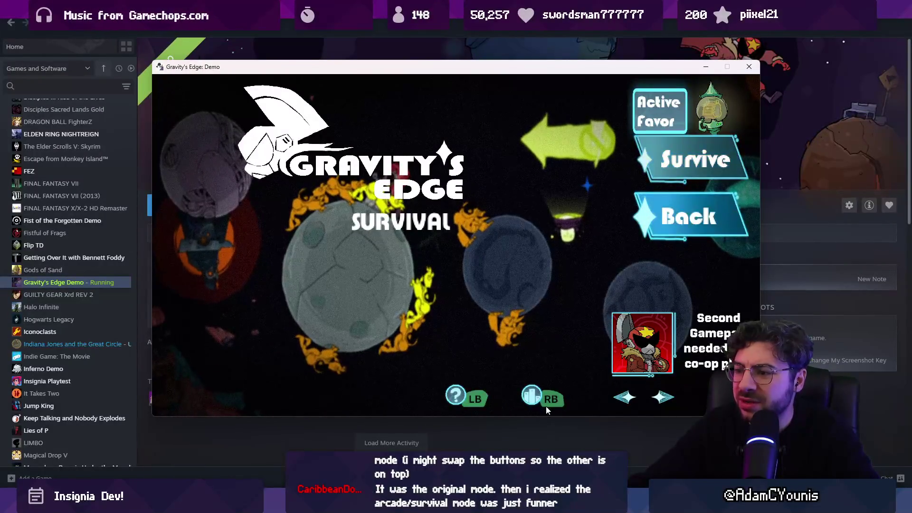
click(673, 150)
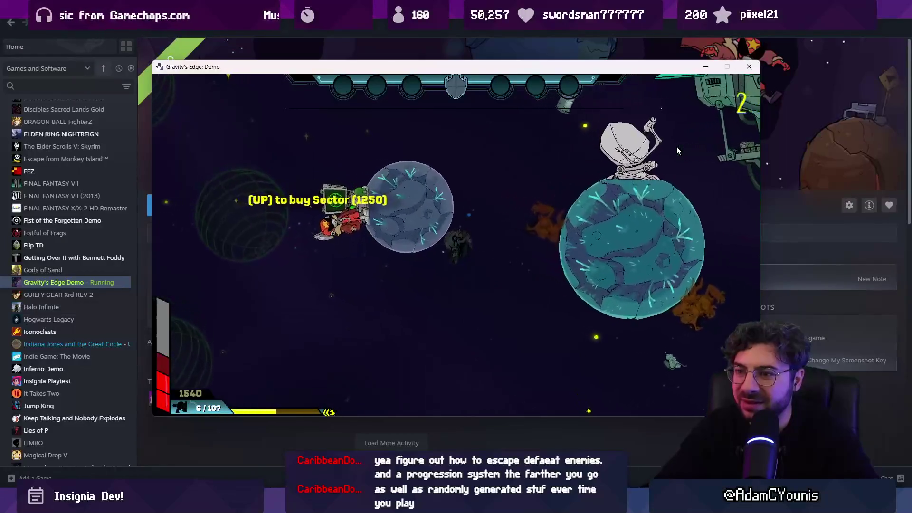
Buy the sector for 1250 points during the run, then pause the game
key(Up)
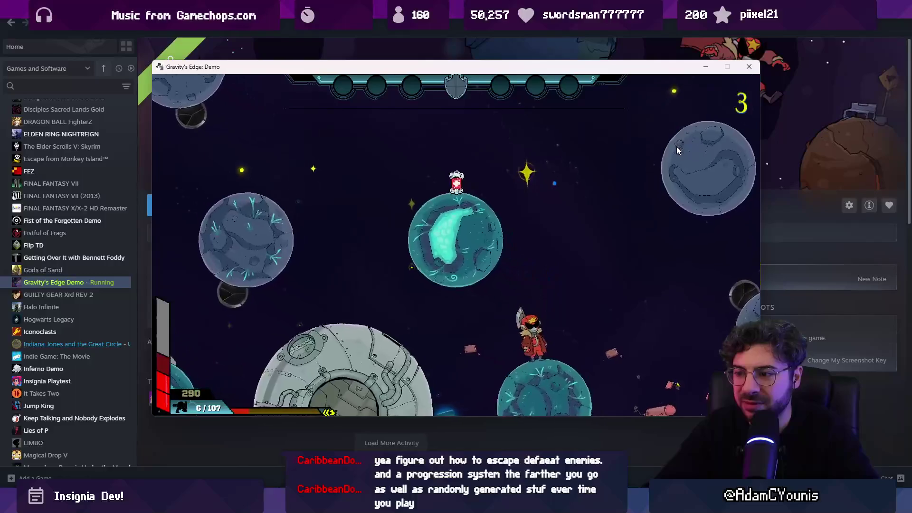
key(Escape)
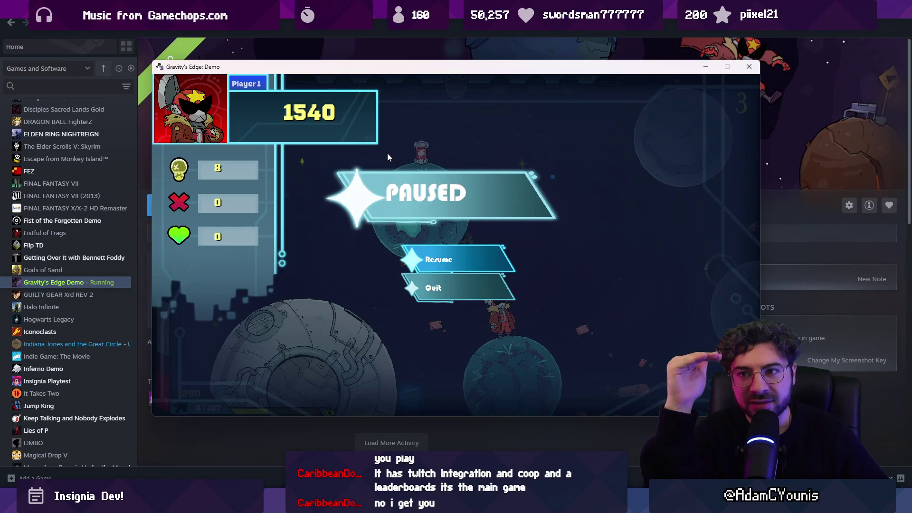
Close the paused game window and return to the Gravity's Edge store page
click(749, 67)
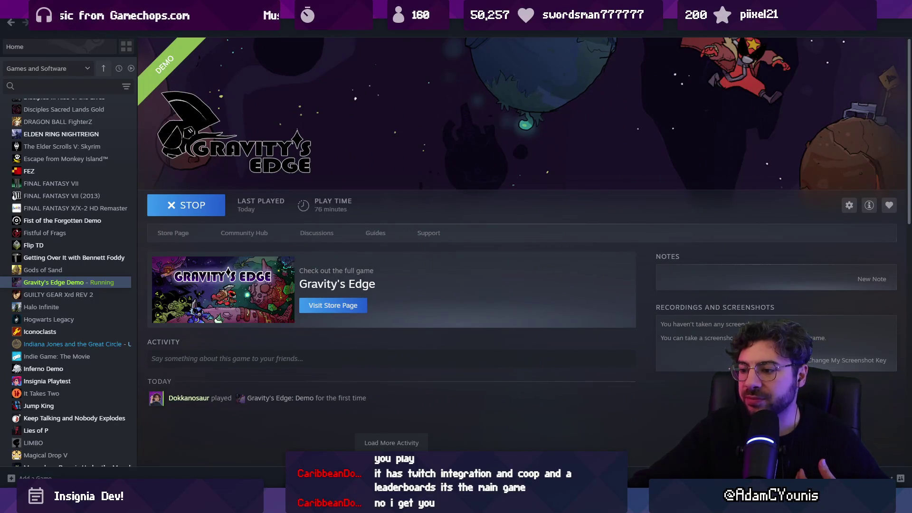
mouse_move(508, 503)
click(456, 430)
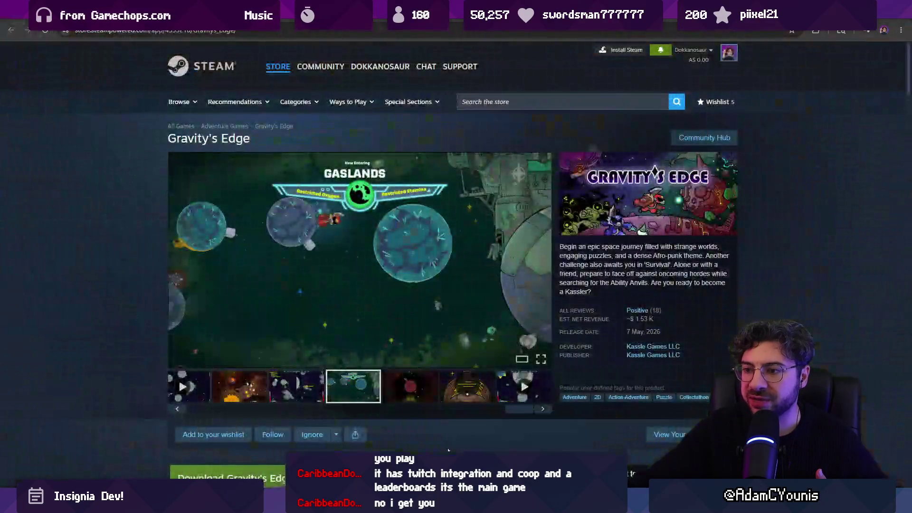
Browse the store page's trailers and screenshots, ending on the third screenshot
key(Left)
key(Left)
key(Left)
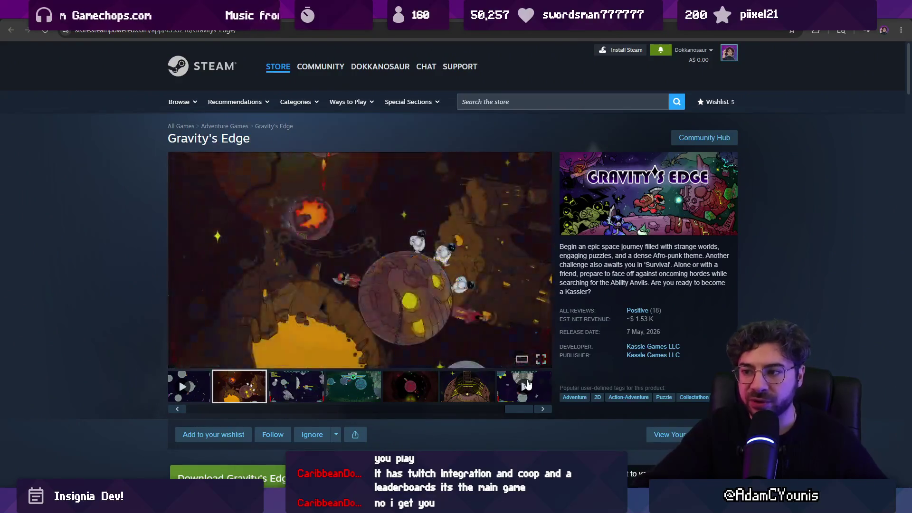
key(Left)
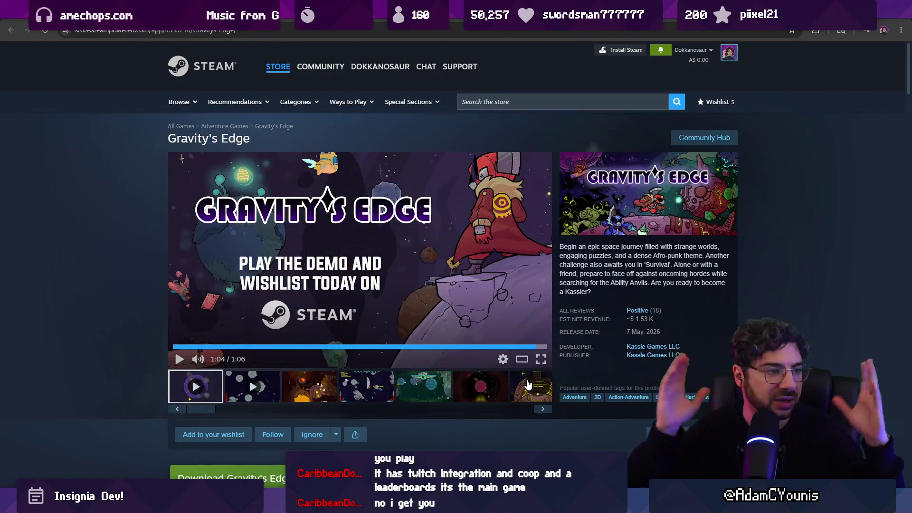
key(Right)
key(Right)
key(Right)
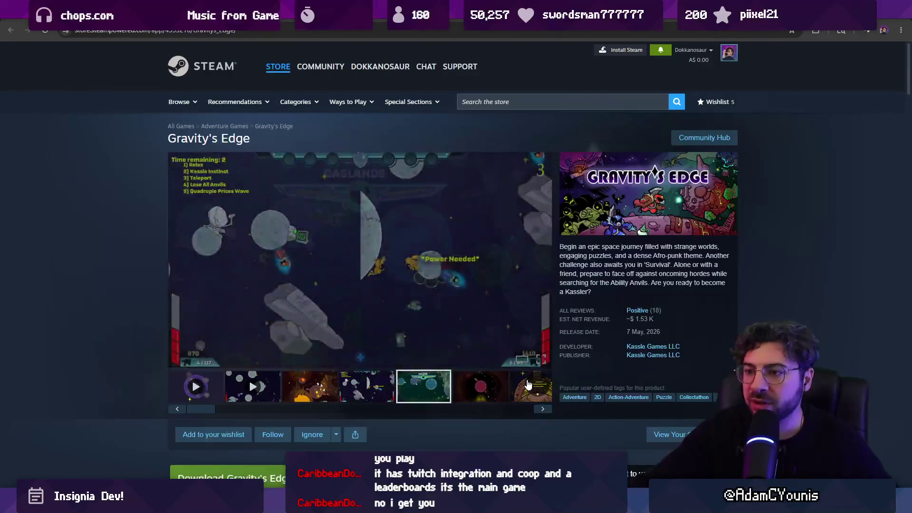
key(Right)
key(Right)
key(Left)
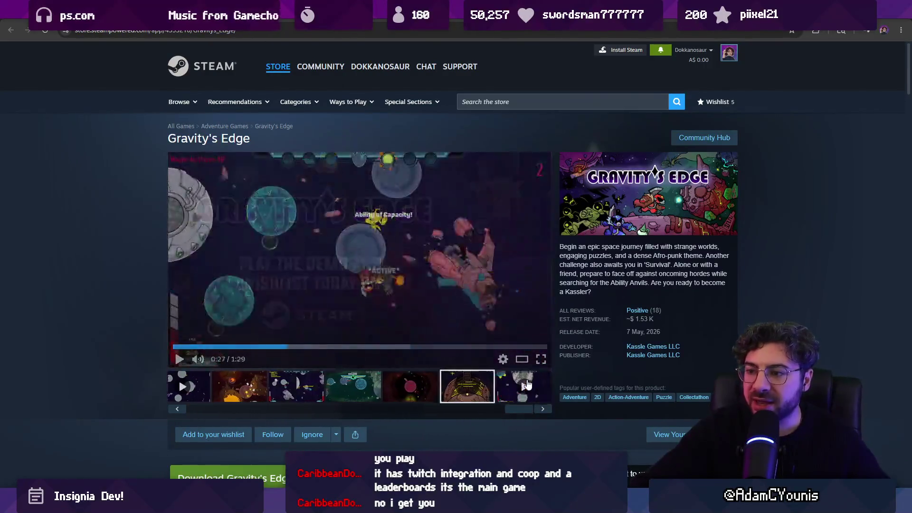
key(Left)
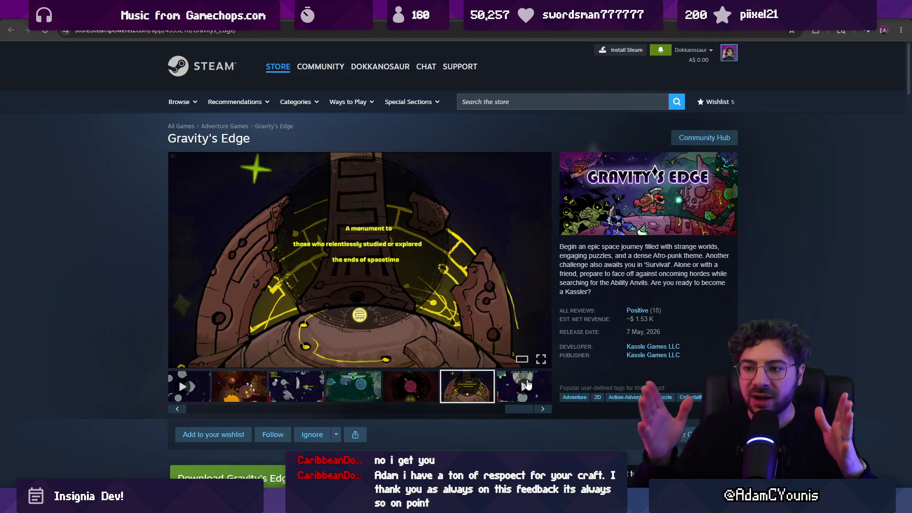
click(294, 385)
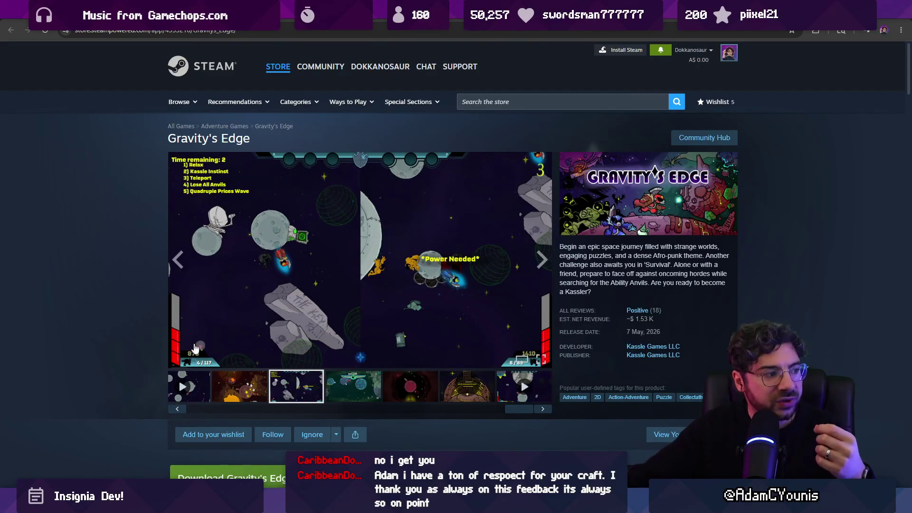
Step through the gallery media with arrow keys to reach the red cracked-planet screenshot
key(Left)
key(Left)
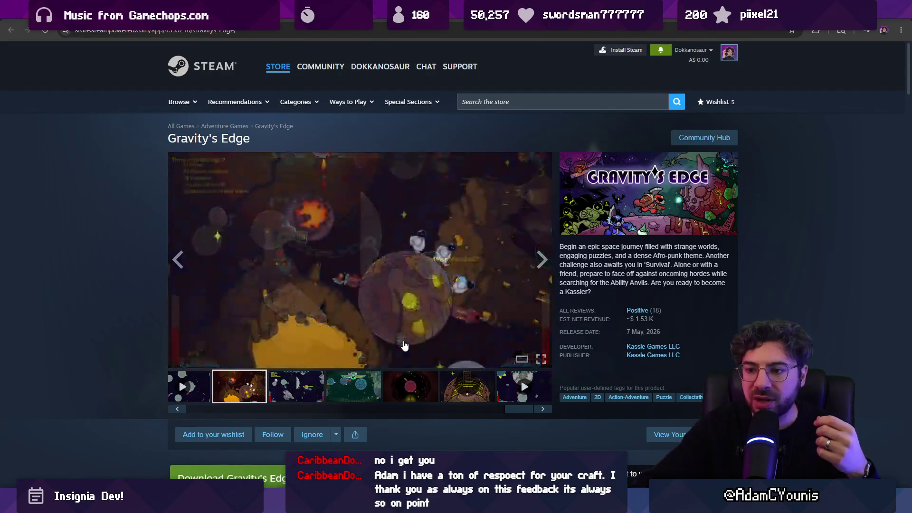
key(Right)
key(Right)
key(Right)
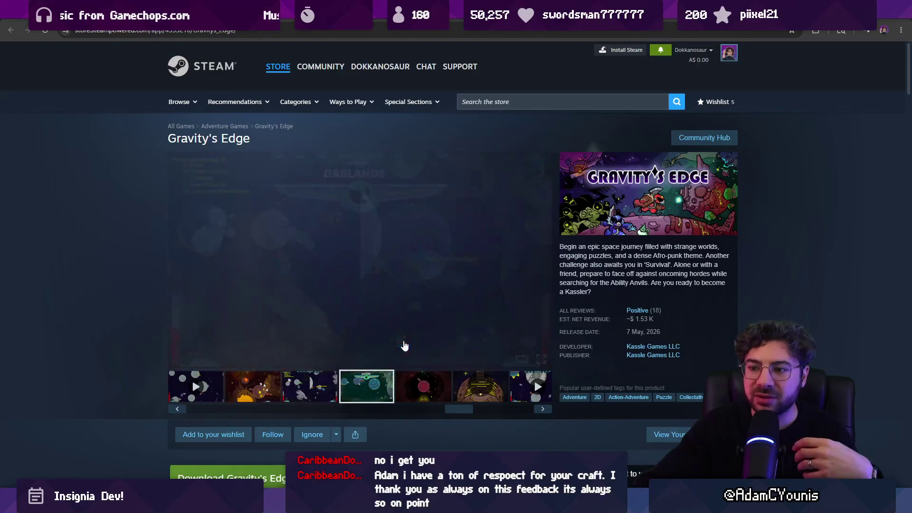
key(Right)
key(Right)
key(Right)
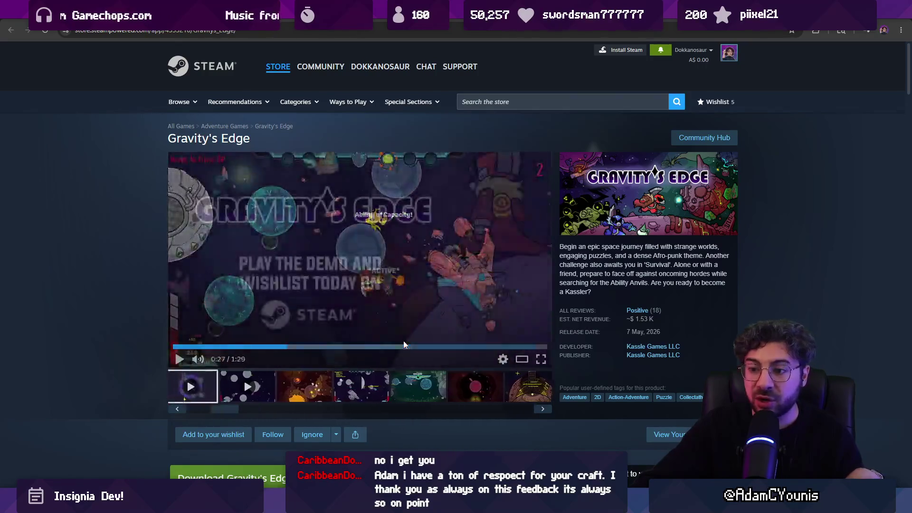
key(Right)
key(Right)
key(Right)
key(Left)
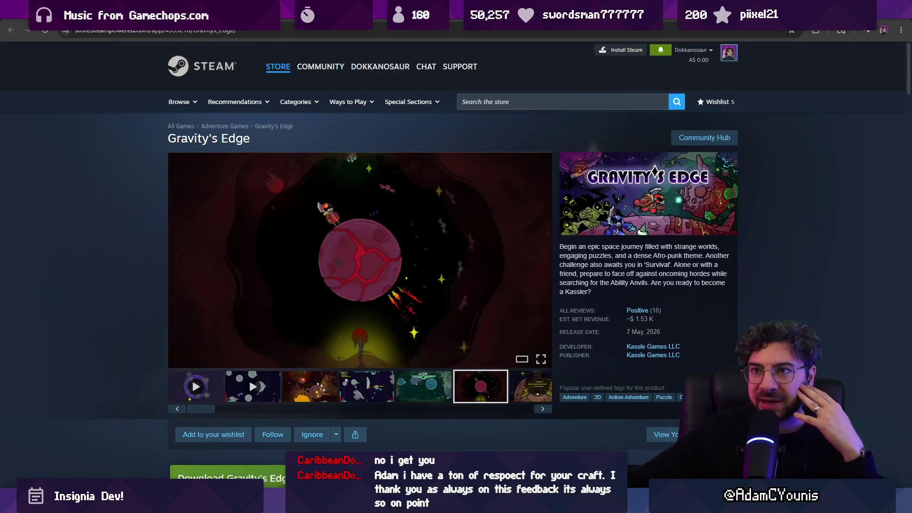
View the Gravity's Edge Demo library page, then return to the whiteboard sketch
key(alt+Tab)
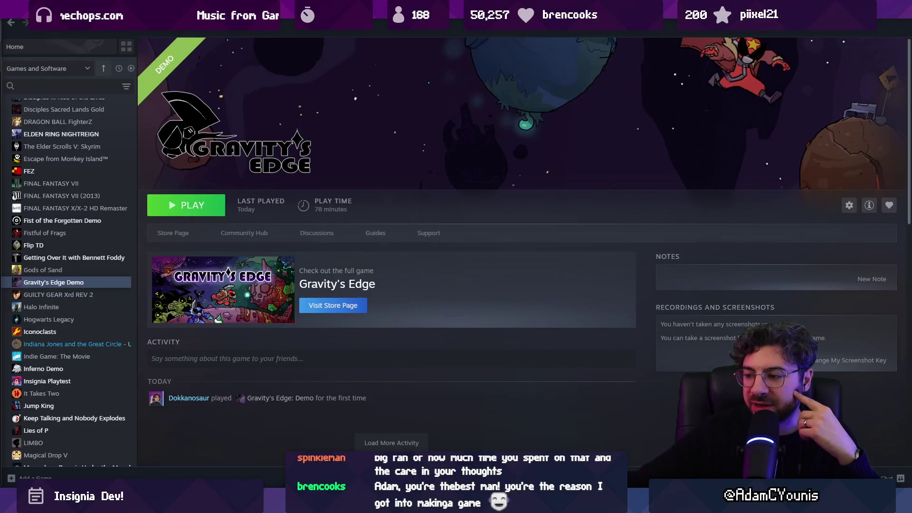
key(alt+Tab)
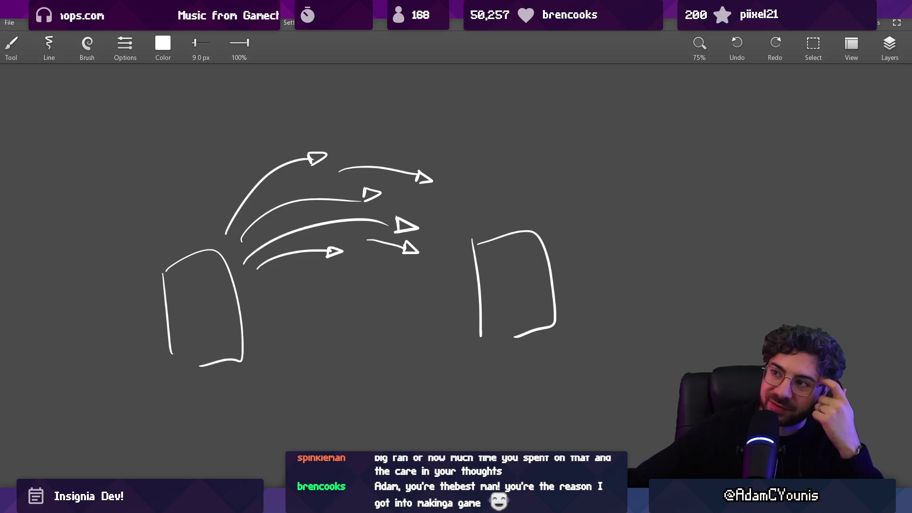
Zoom around the sketch, close Leonardo without saving, and bring up the Unity editor
scroll(579, 370, down, 10)
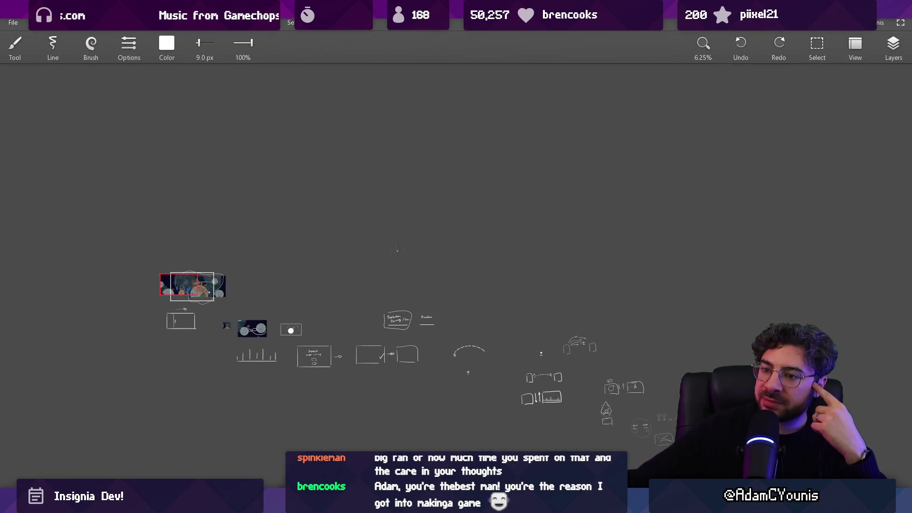
scroll(598, 446, up, 1)
scroll(98, 277, up, 5)
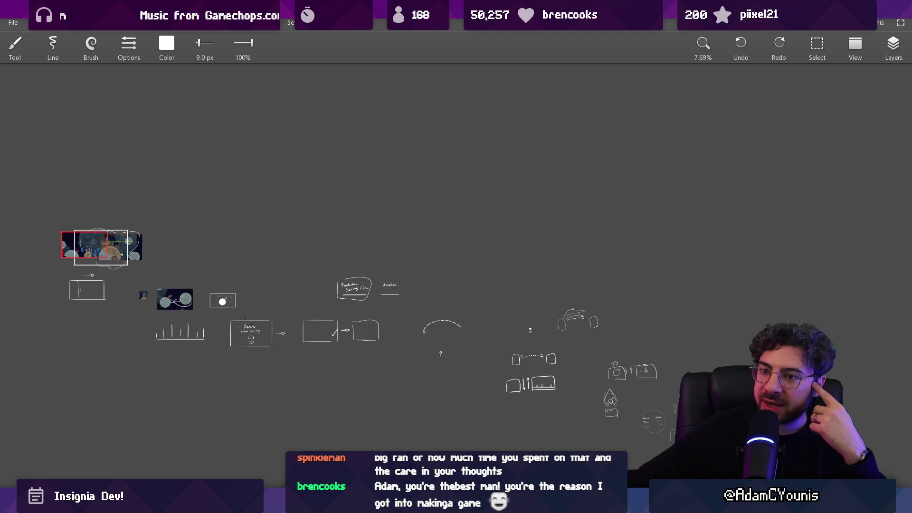
scroll(188, 133, down, 4)
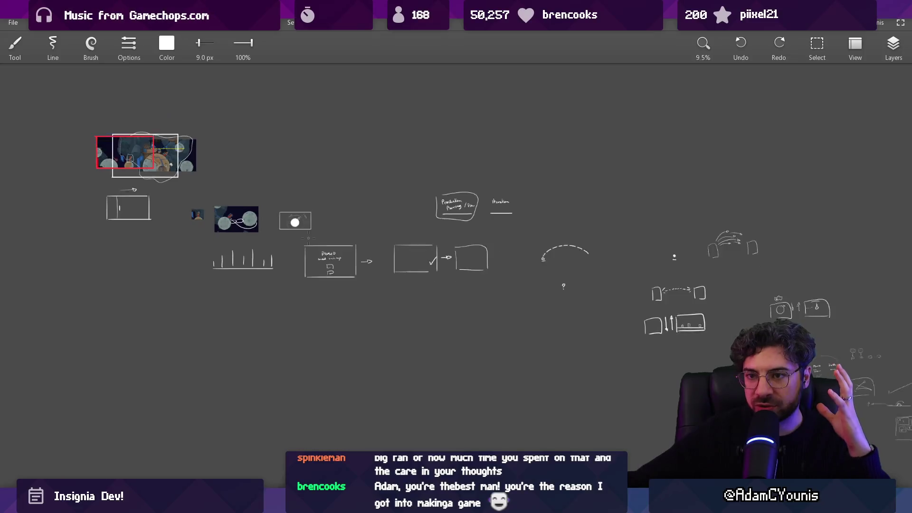
click(905, 5)
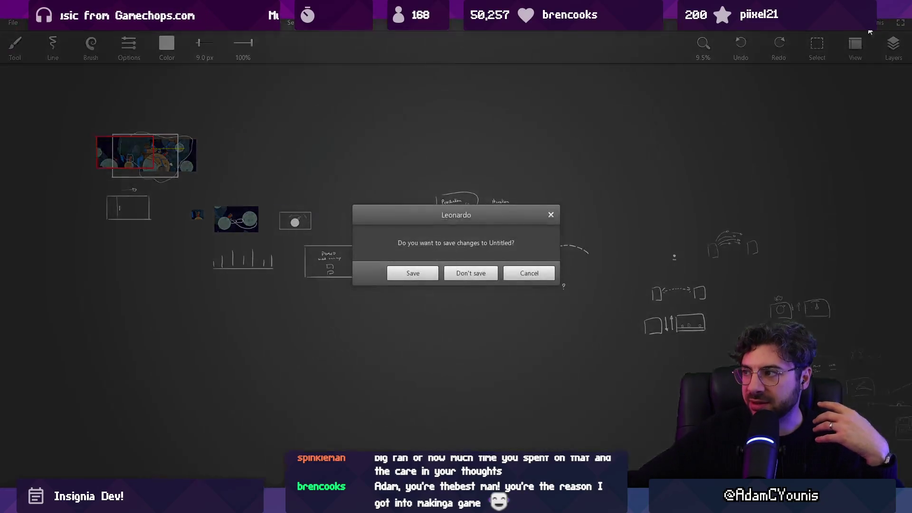
click(484, 271)
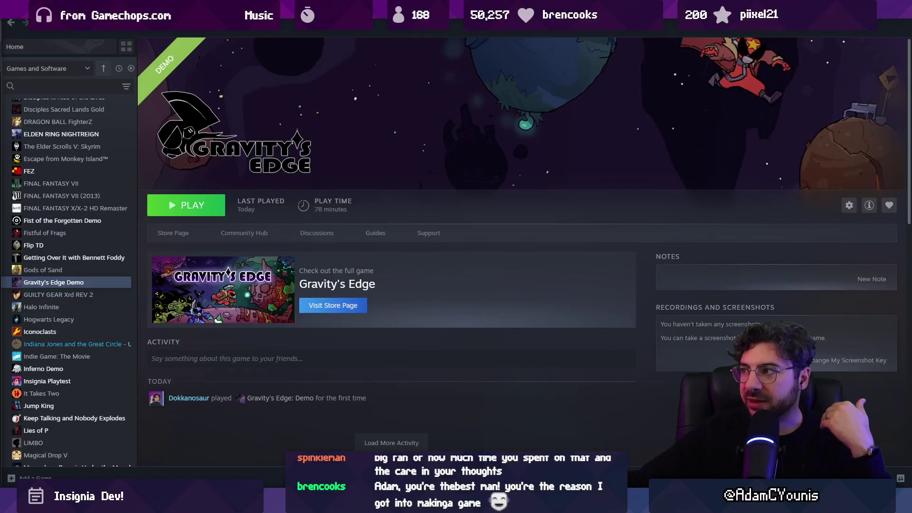
key(alt+Tab)
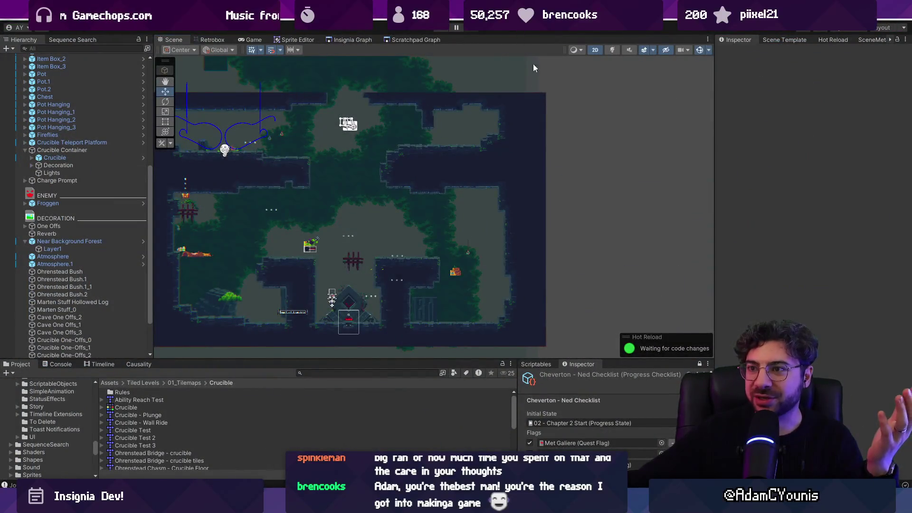
scroll(500, 232, up, 4)
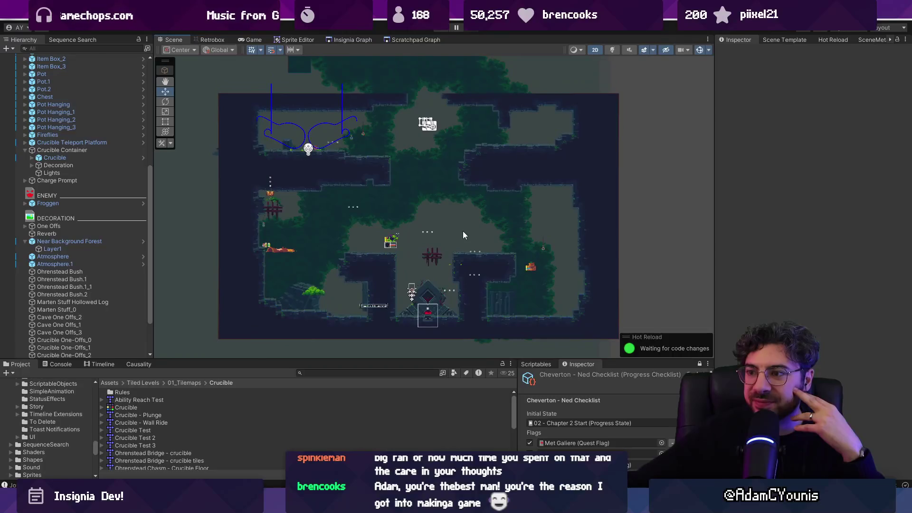
drag(466, 238, 460, 237)
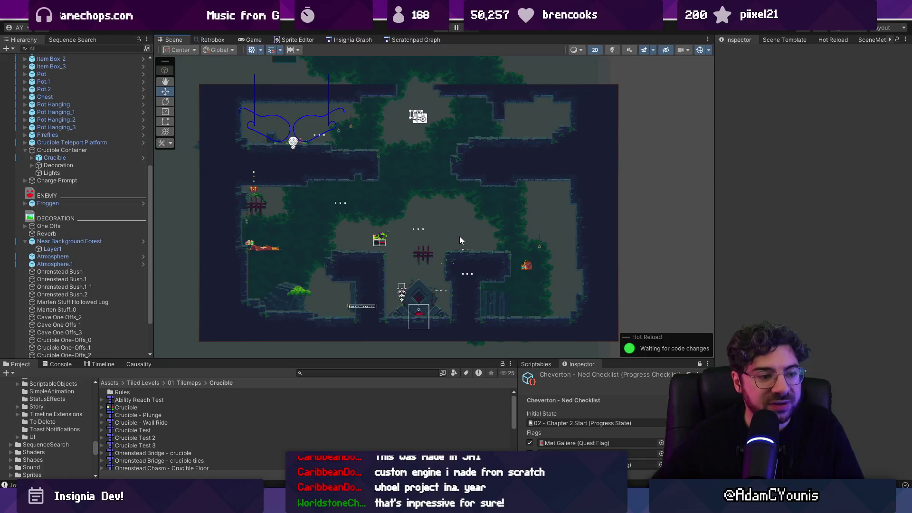
scroll(479, 248, up, 2)
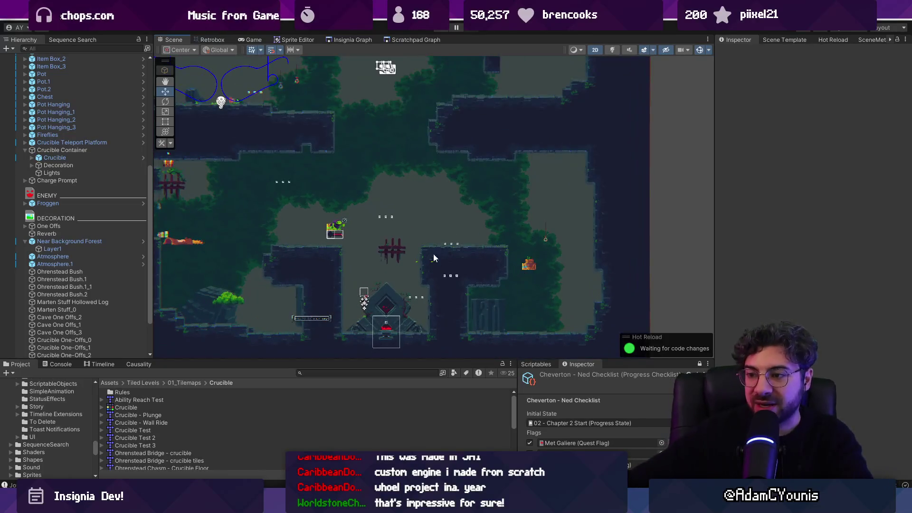
scroll(461, 254, down, 2)
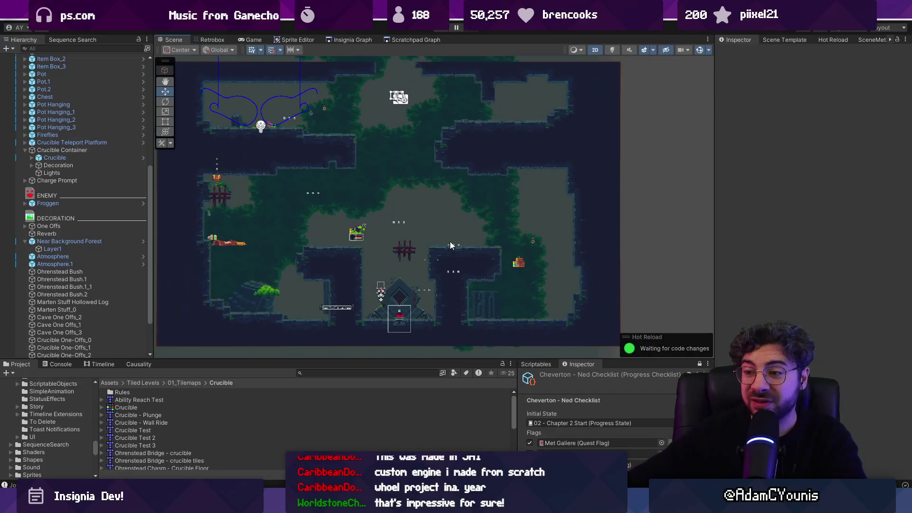
scroll(399, 286, up, 8)
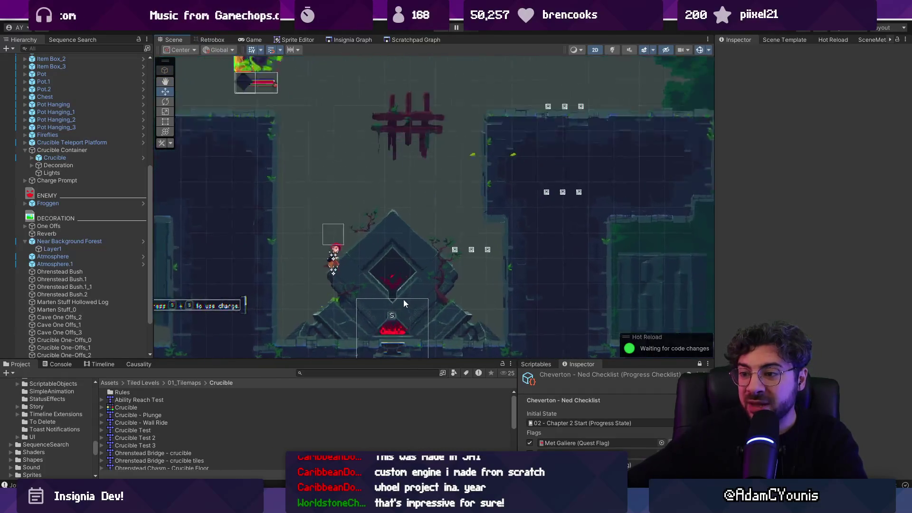
scroll(403, 300, down, 6)
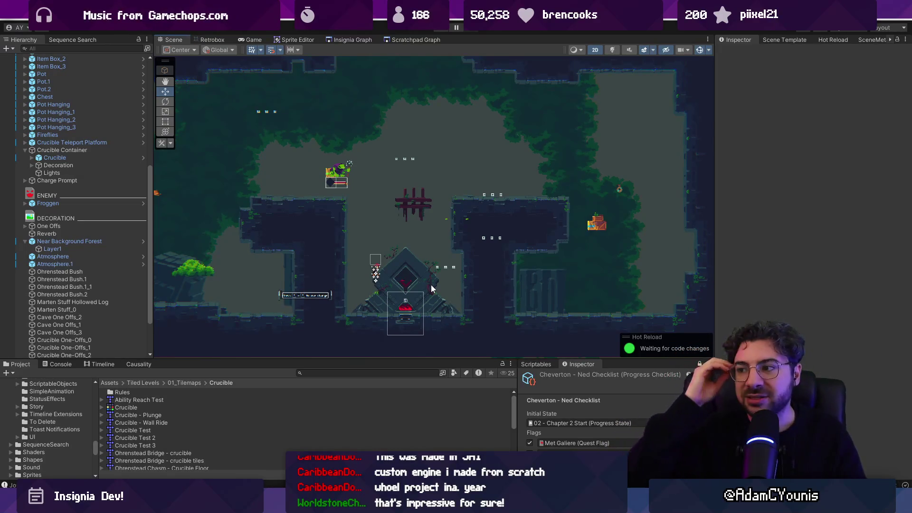
scroll(449, 273, down, 2)
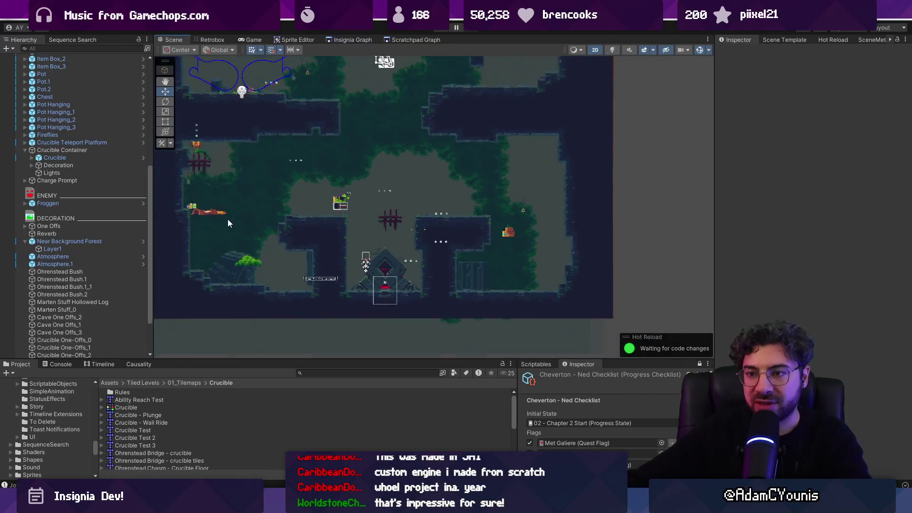
Select the Marten Stuff_0 log sprite to inspect it, and shift the level view
click(224, 214)
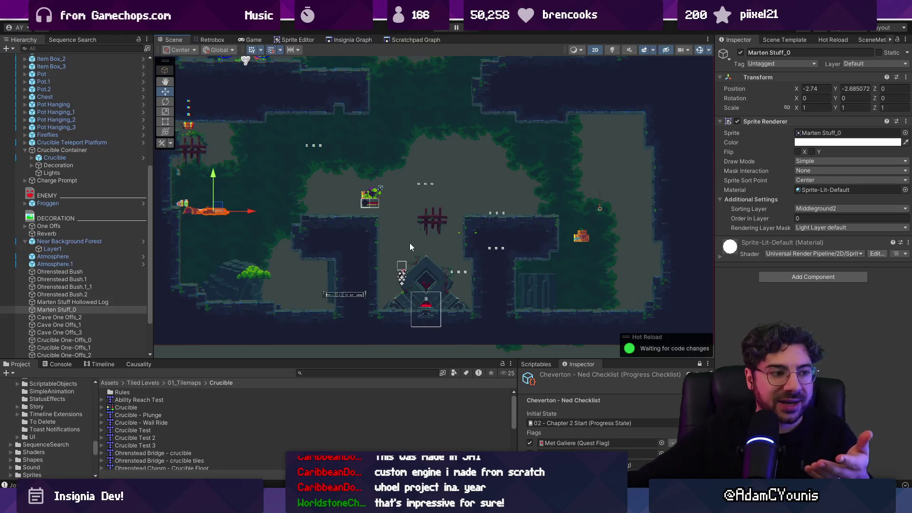
scroll(452, 243, down, 2)
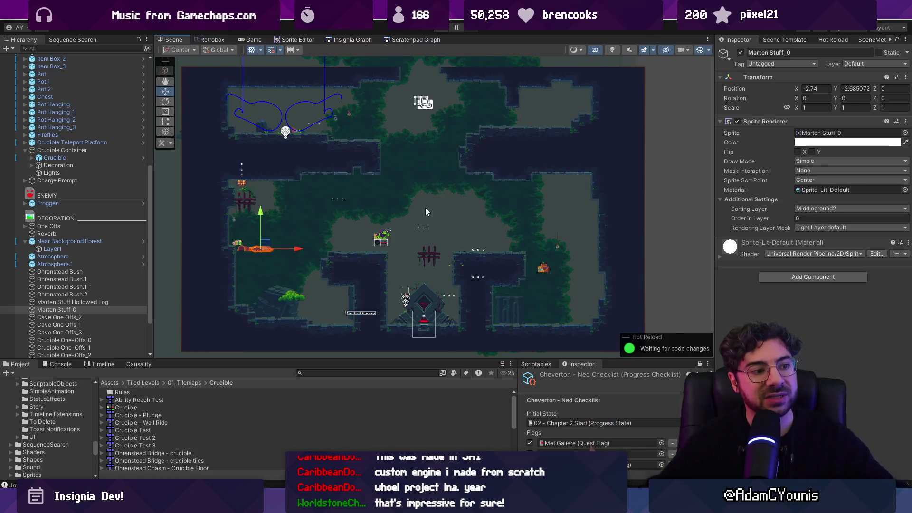
drag(388, 239, 371, 226)
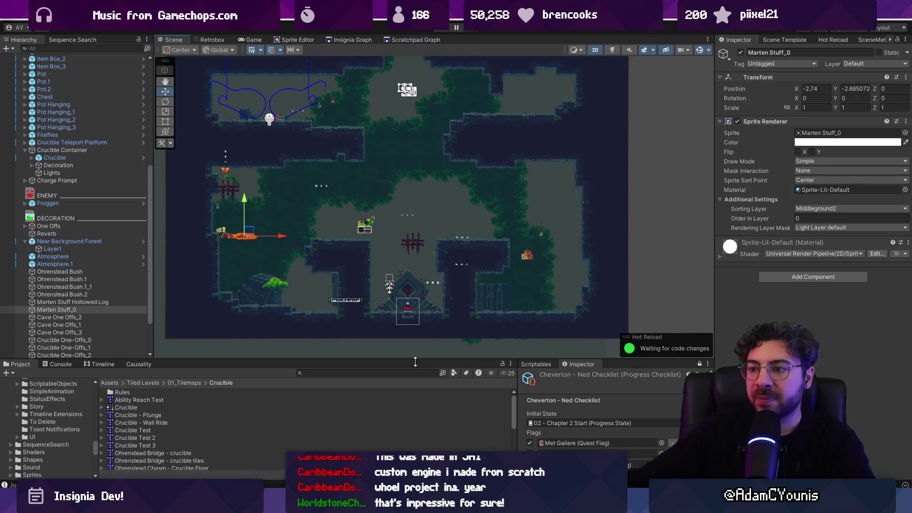
Drag the divider below the Scene view downward to give the scene more height
drag(417, 357, 417, 372)
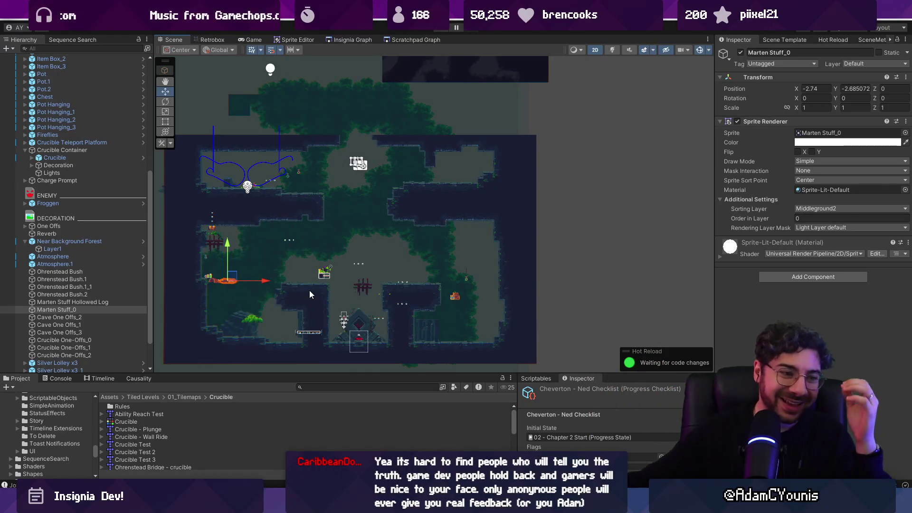
scroll(270, 262, up, 3)
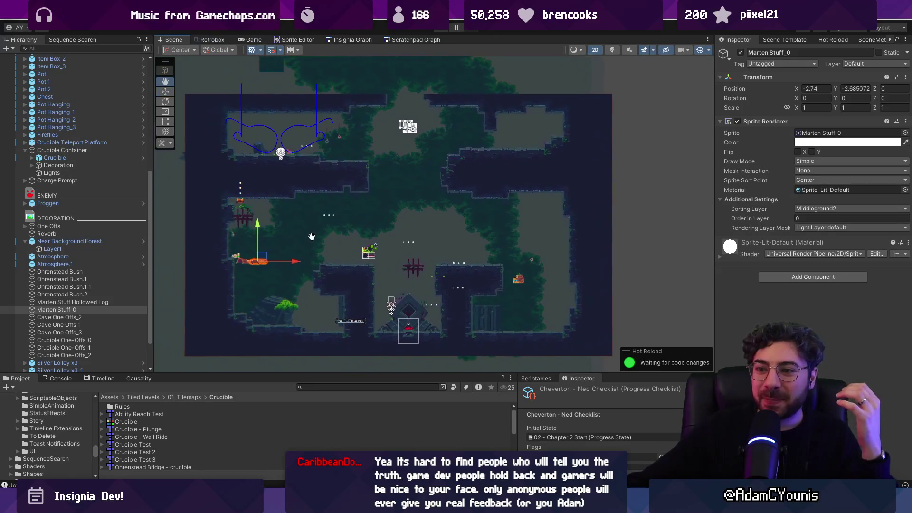
drag(304, 260, 297, 250)
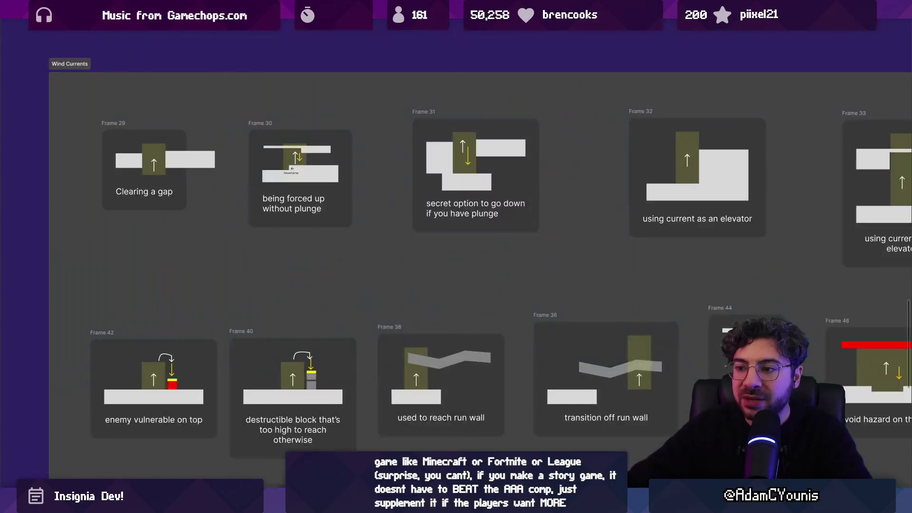
Zoom out to fit all boards, restore the UI panels, and switch to the 0. Project Direction page
key(shift+1)
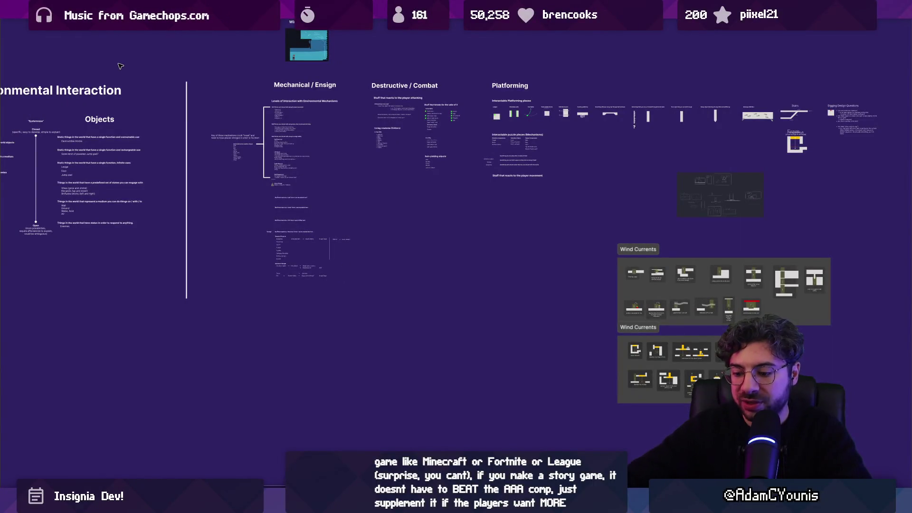
key(ctrl+backslash)
click(73, 109)
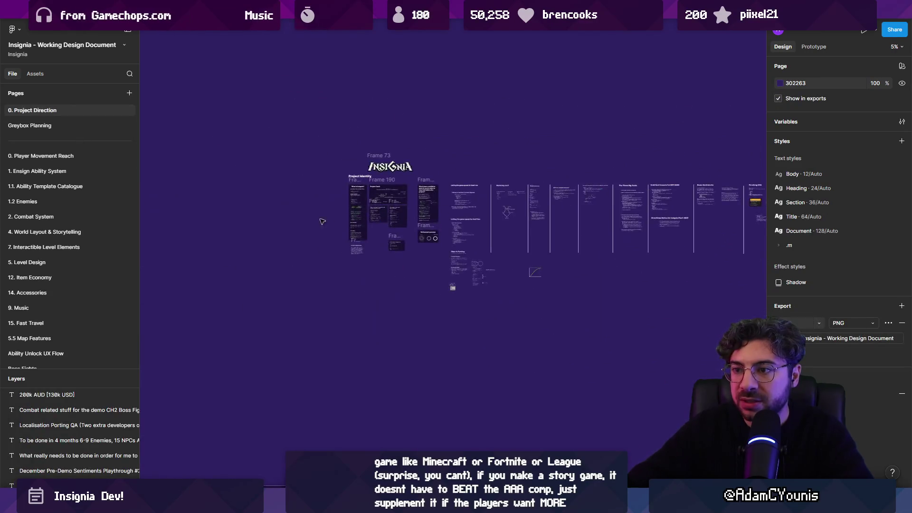
Select the seven Ideas rings and place a copy below the Refinement process card
scroll(643, 287, up, 5)
scroll(642, 287, up, 10)
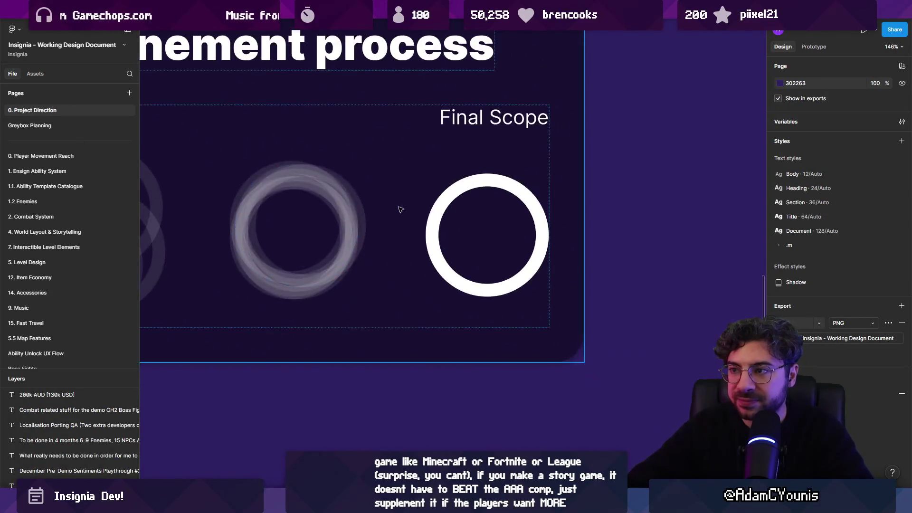
scroll(385, 197, down, 3)
mouse_move(241, 168)
mouse_down()
mouse_move(325, 254)
mouse_move(336, 295)
mouse_move(397, 271)
mouse_up()
scroll(319, 157, down, 4)
drag(294, 119, 256, 394)
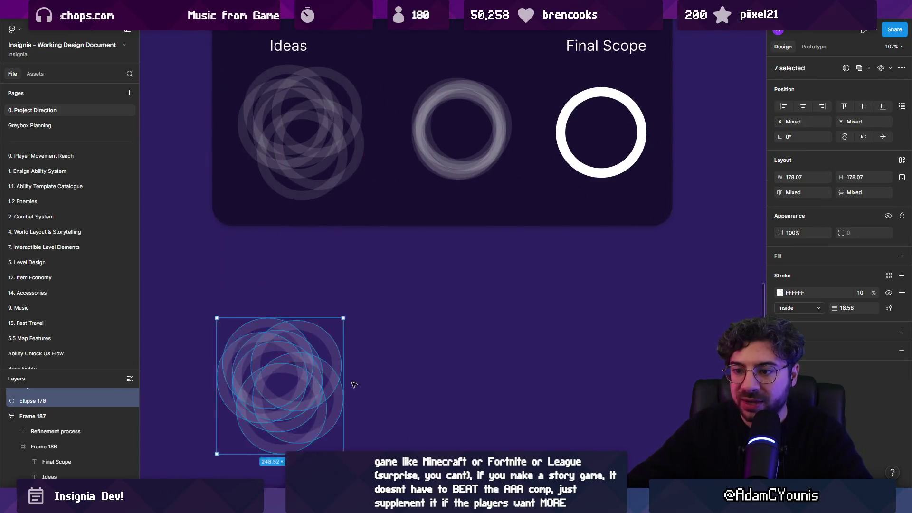
Duplicate the copied rings to the right and select the leftmost ring
scroll(272, 279, down, 4)
scroll(271, 279, up, 5)
scroll(283, 255, down, 3)
drag(279, 244, 563, 252)
scroll(304, 266, up, 3)
scroll(380, 227, left, 4)
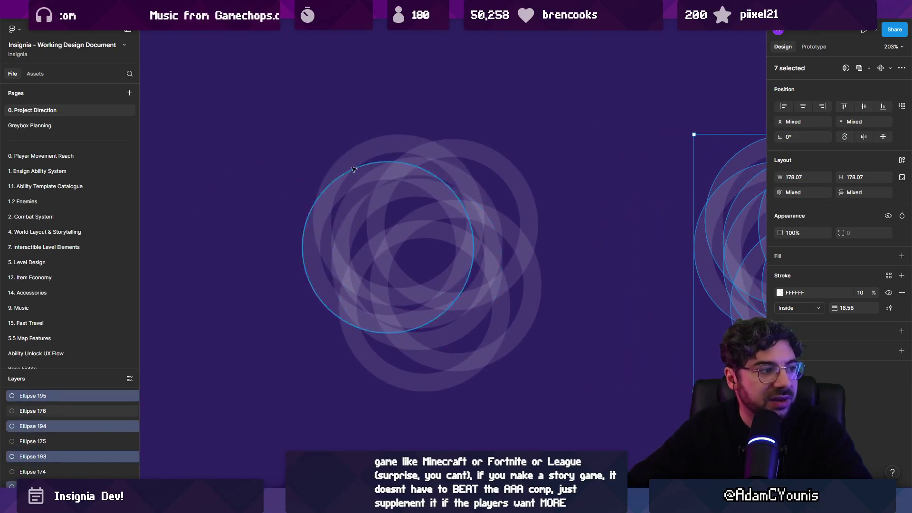
scroll(368, 256, up, 3)
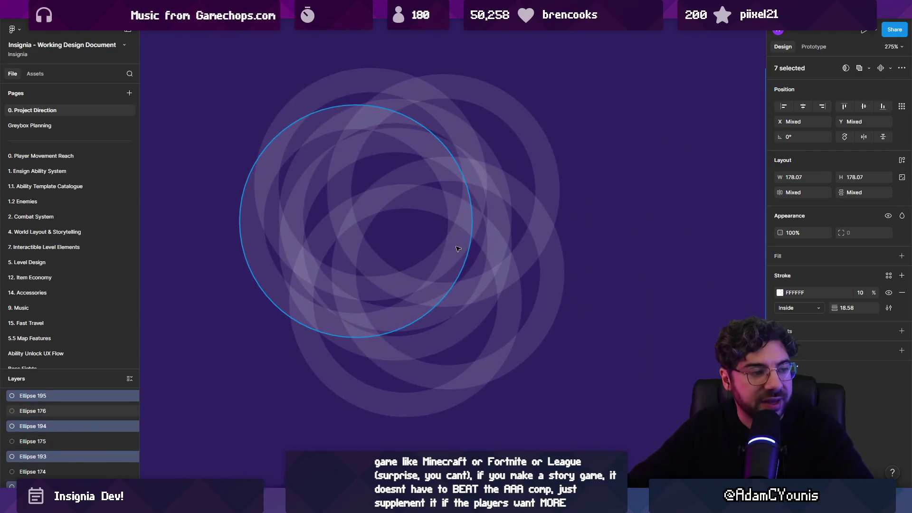
click(257, 240)
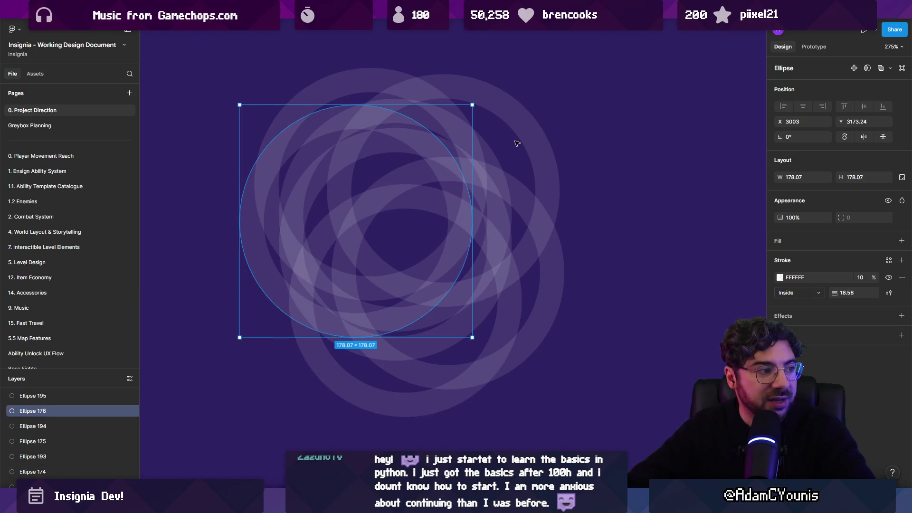
Select the upper-right ring, then all seven overlapping rings, then clear the selection
click(529, 126)
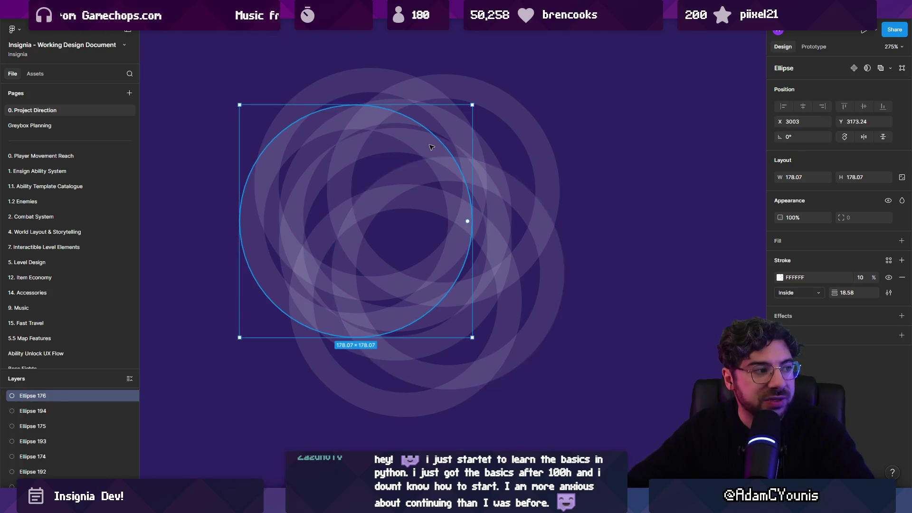
mouse_move(226, 72)
mouse_down()
mouse_move(256, 87)
mouse_move(527, 322)
mouse_up()
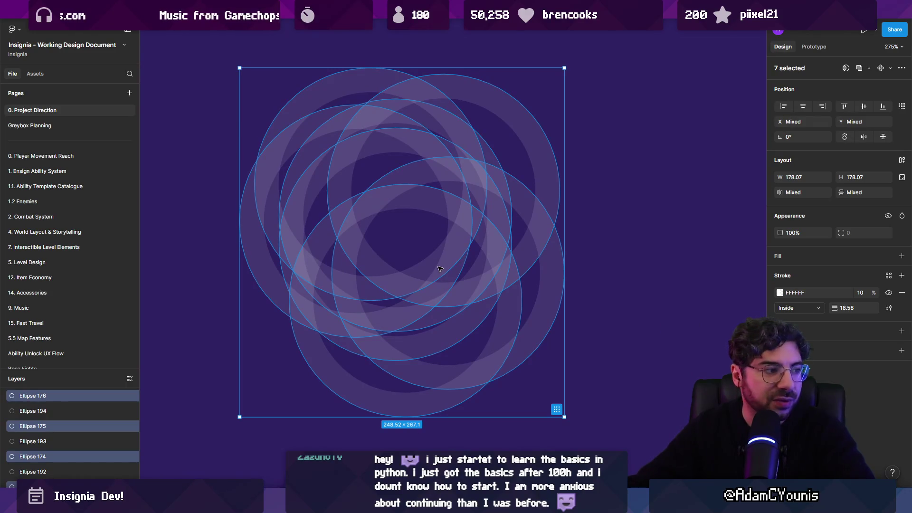
click(596, 276)
mouse_move(606, 171)
mouse_down()
mouse_move(566, 196)
mouse_move(235, 317)
mouse_up()
click(234, 317)
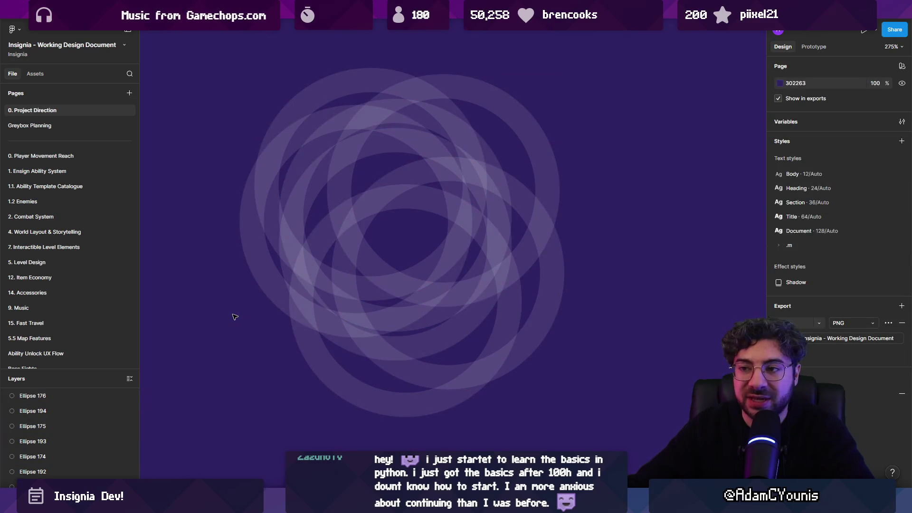
Reposition the left and upper-right rings, undoing the accidental ring shift
click(265, 275)
drag(265, 274, 340, 244)
drag(609, 158, 751, 89)
mouse_move(332, 222)
mouse_down()
mouse_move(122, 290)
mouse_move(261, 297)
mouse_up()
scroll(260, 296, down, 5)
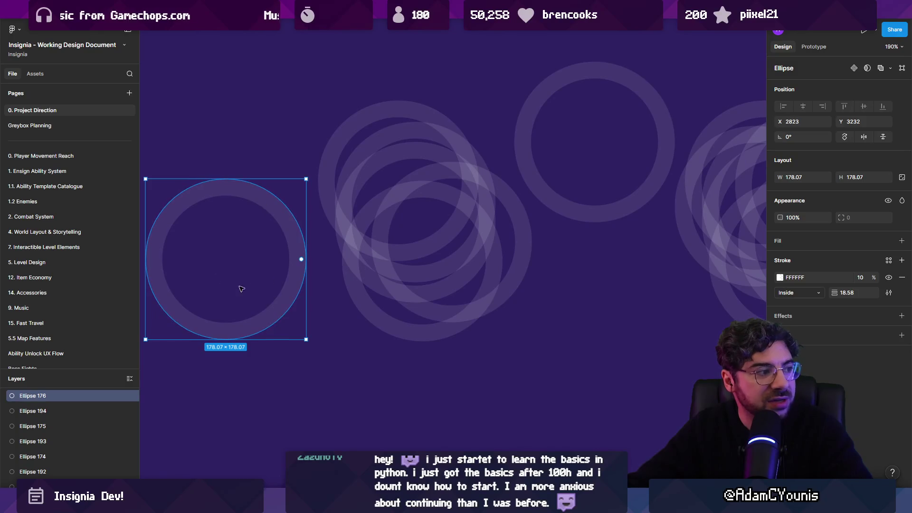
drag(264, 255, 265, 257)
click(554, 158)
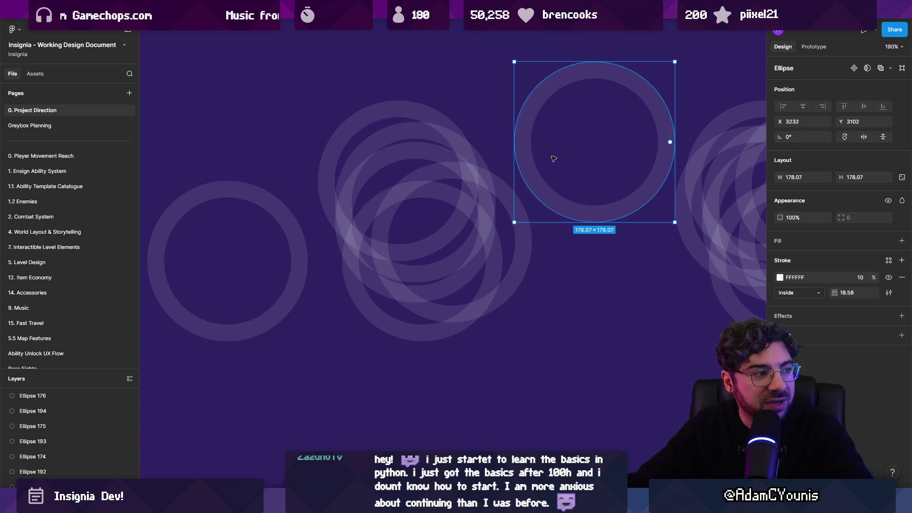
mouse_move(599, 151)
mouse_down()
mouse_move(590, 125)
mouse_move(593, 139)
mouse_move(463, 184)
mouse_move(473, 185)
mouse_up()
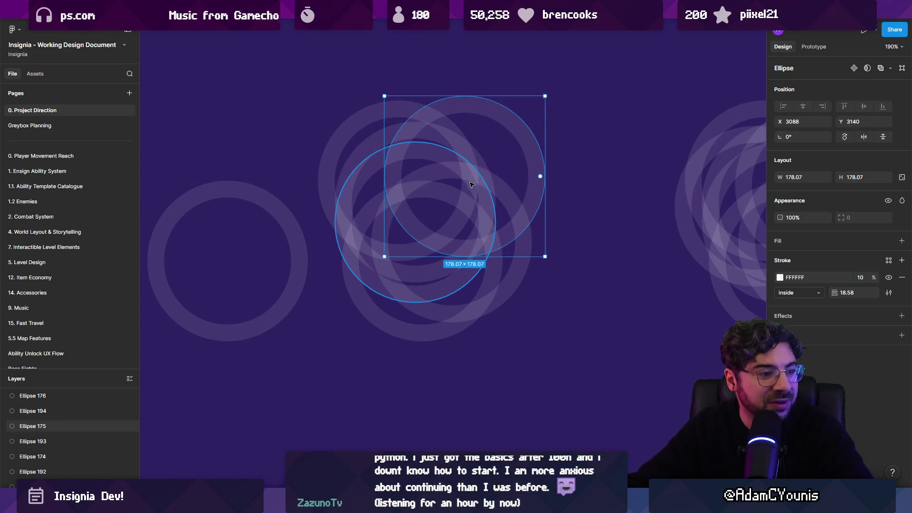
key(ctrl+z)
key(ctrl+z)
key(ctrl+z)
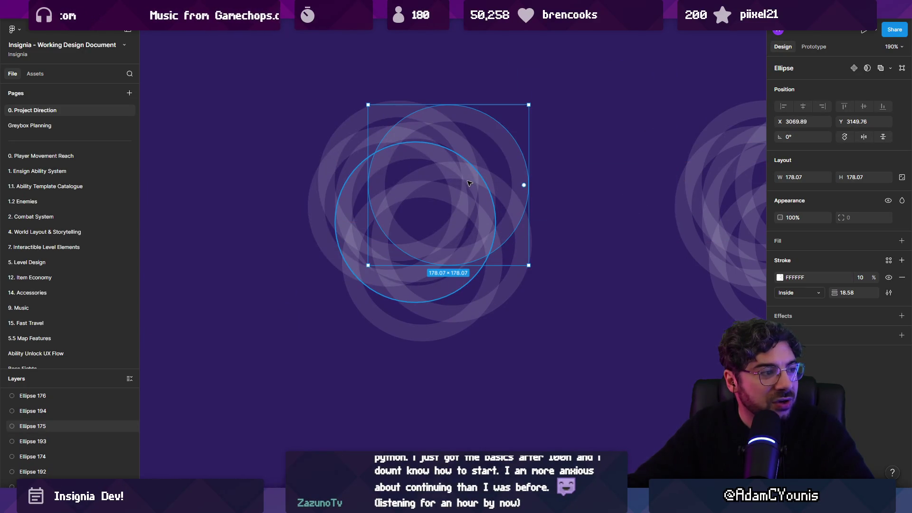
Select all seven rings of the centred cluster, ready for aligning
scroll(469, 184, right, 2)
mouse_move(256, 86)
mouse_down()
mouse_move(461, 272)
mouse_move(477, 318)
mouse_up()
scroll(443, 147, right, 5)
drag(370, 97, 620, 296)
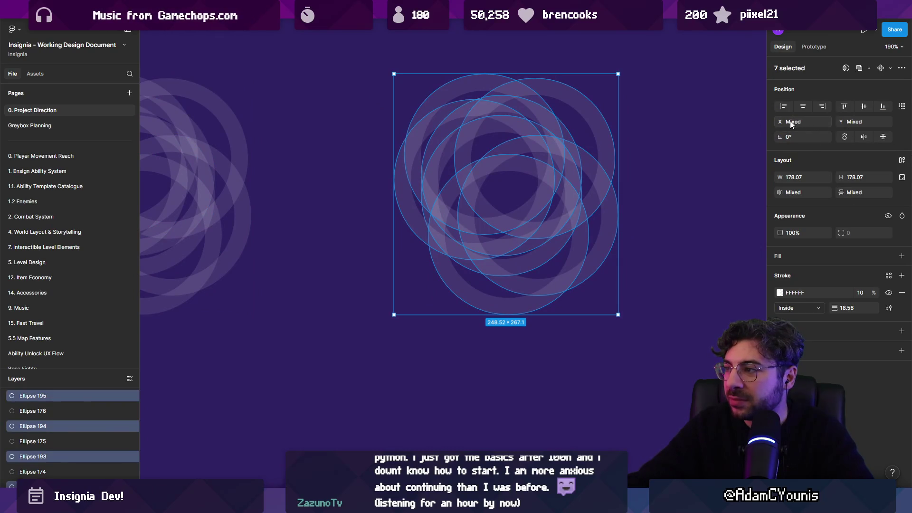
click(582, 280)
drag(391, 62, 706, 318)
click(797, 123)
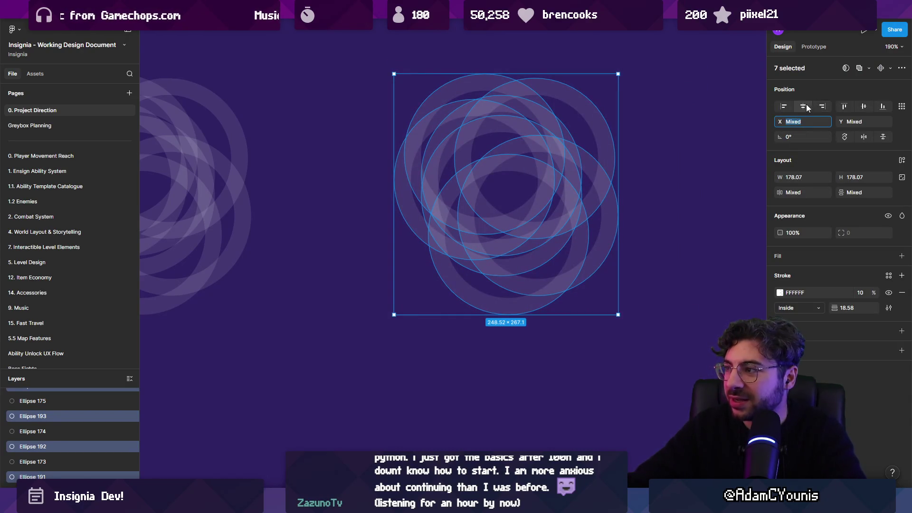
Align the seven rings' horizontal and vertical centres so they stack into one ring
click(806, 107)
click(863, 106)
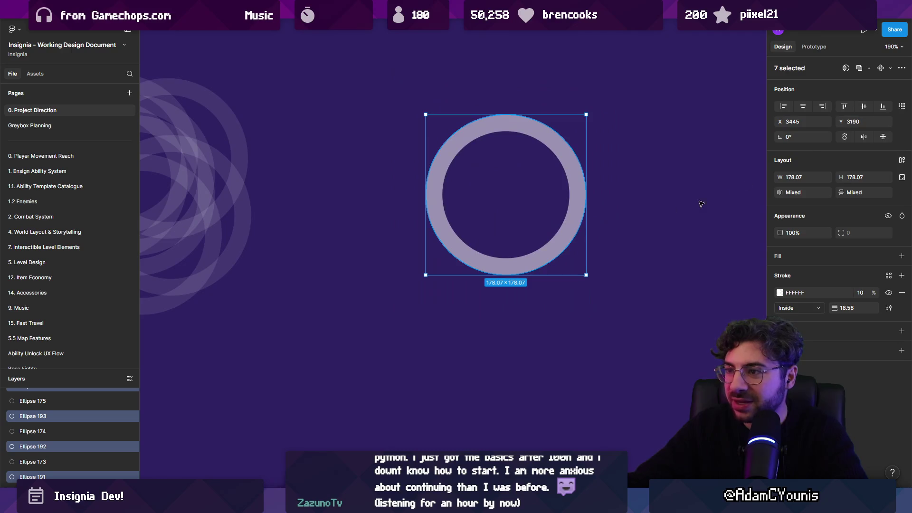
click(623, 211)
drag(630, 210, 746, 218)
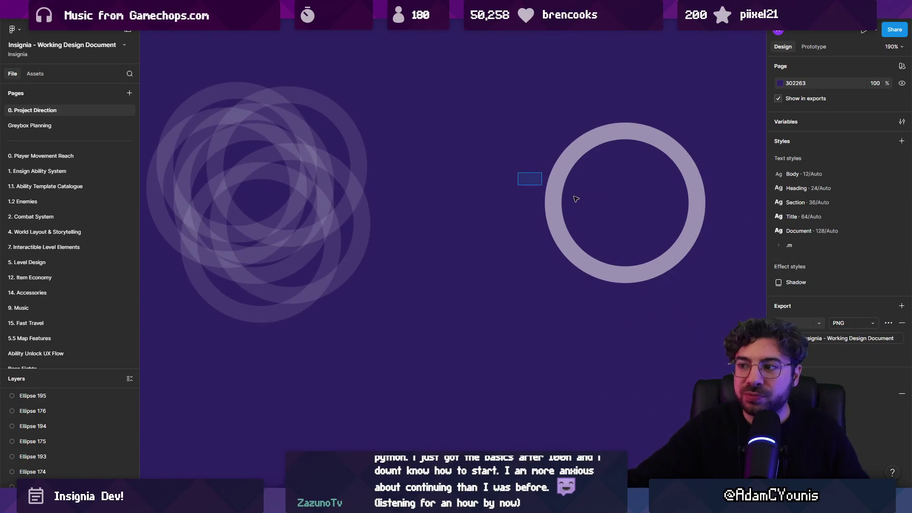
Delete the stacked rings, the left ring cluster and the single ring, then return to Unity
drag(576, 198, 598, 210)
drag(243, 69, 694, 264)
key(Delete)
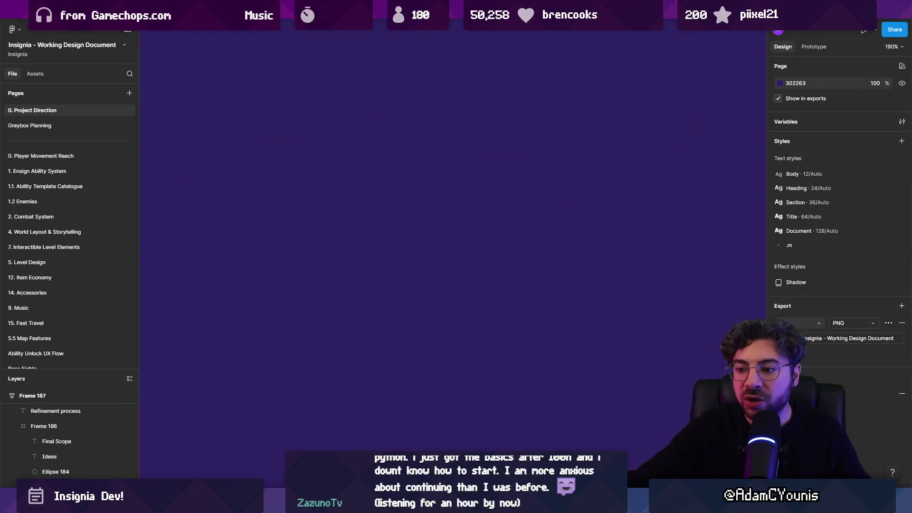
key(alt+Tab)
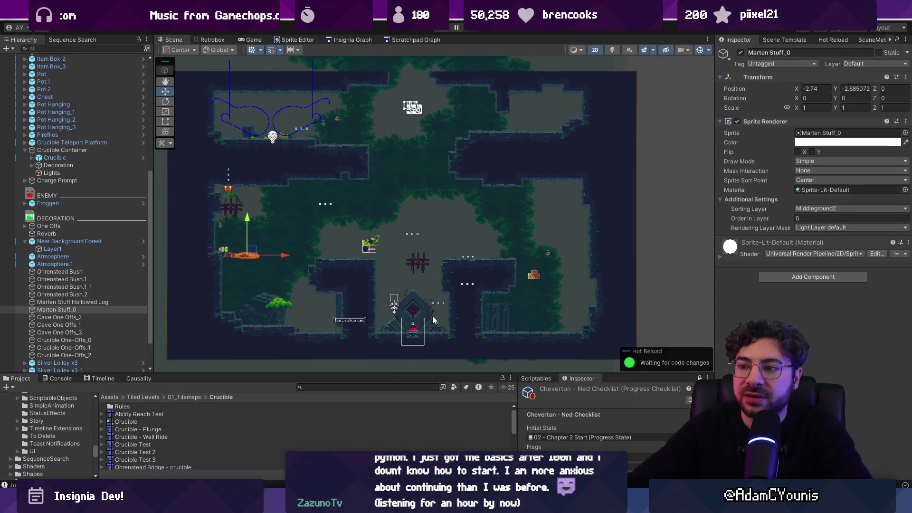
Delete the Froggen enemy, the Marten Stuff Hollowed Log and Marten Stuff_0
scroll(429, 249, up, 2)
scroll(430, 249, down, 2)
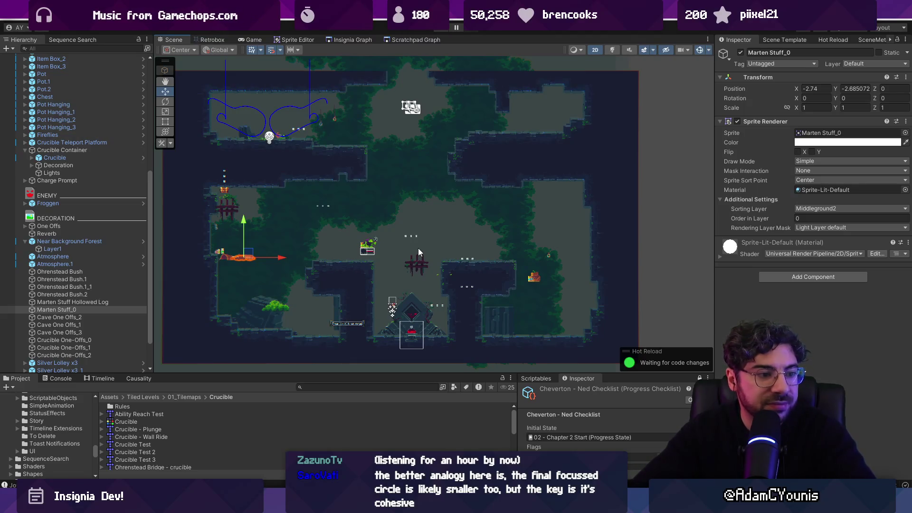
click(374, 244)
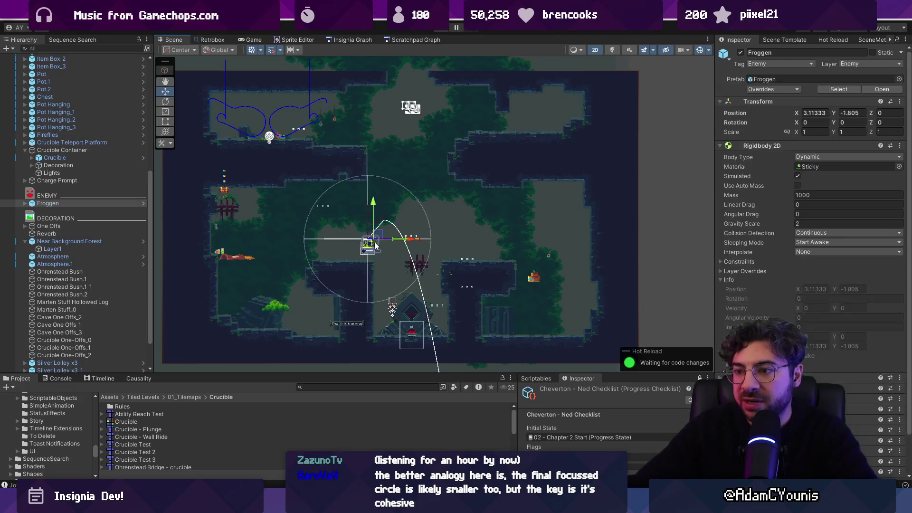
click(101, 203)
key(Delete)
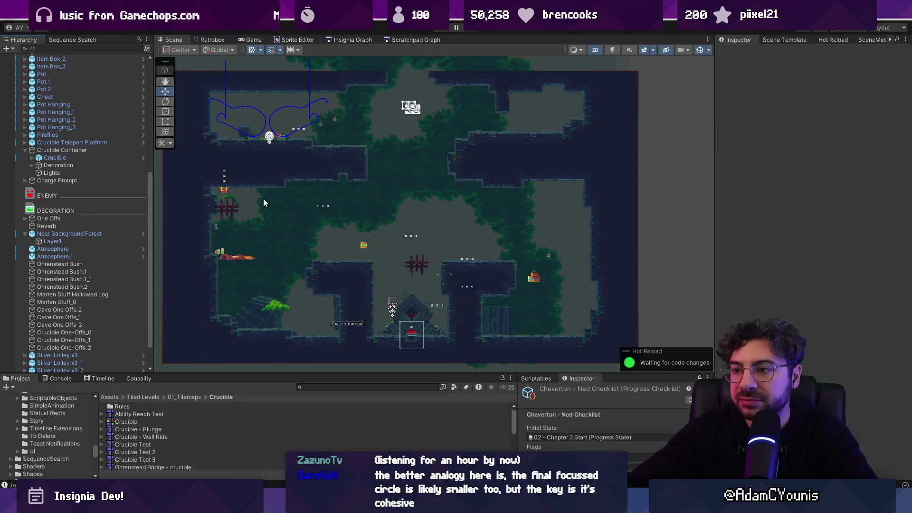
click(232, 257)
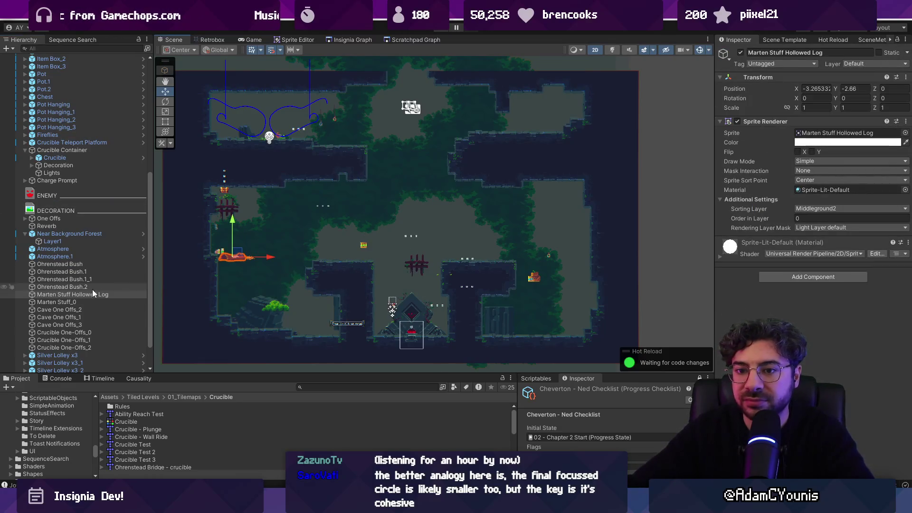
scroll(256, 261, up, 3)
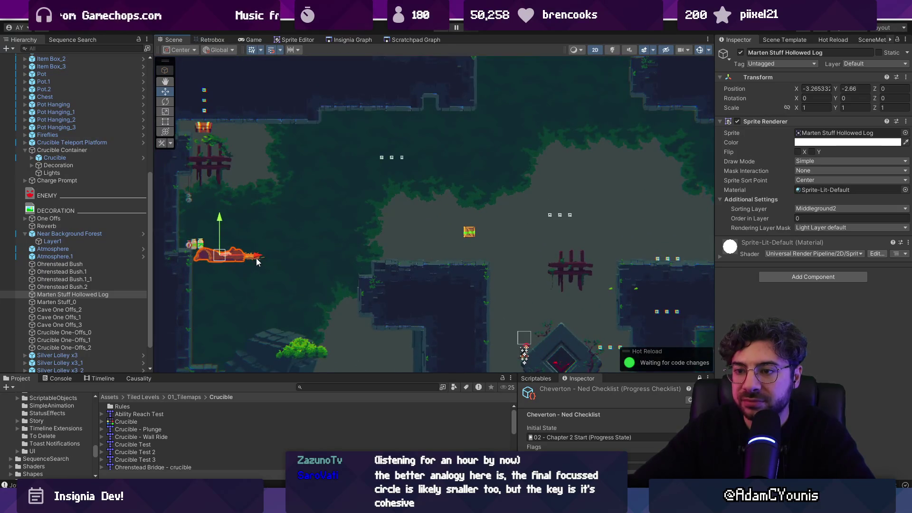
shift+click(232, 258)
scroll(210, 255, up, 3)
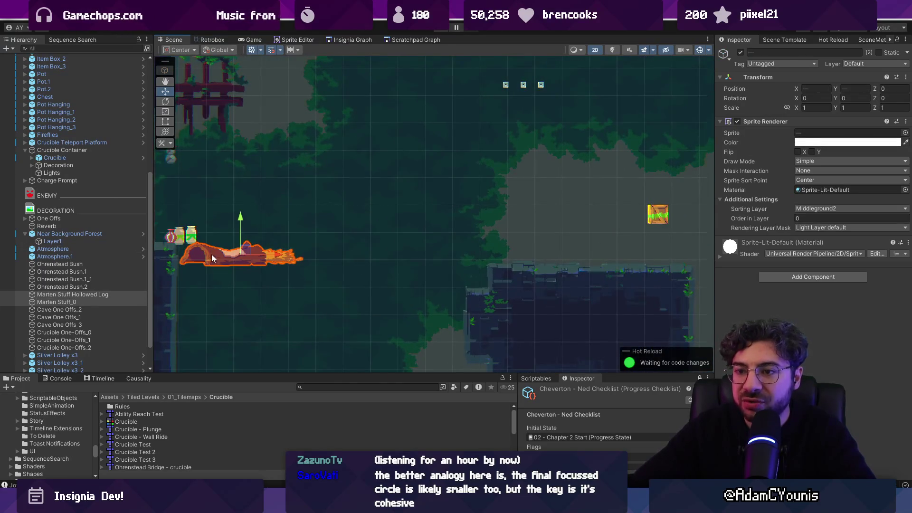
key(Delete)
Delete the three small pots, the hanging pot and Item Box_3
scroll(212, 252, down, 5)
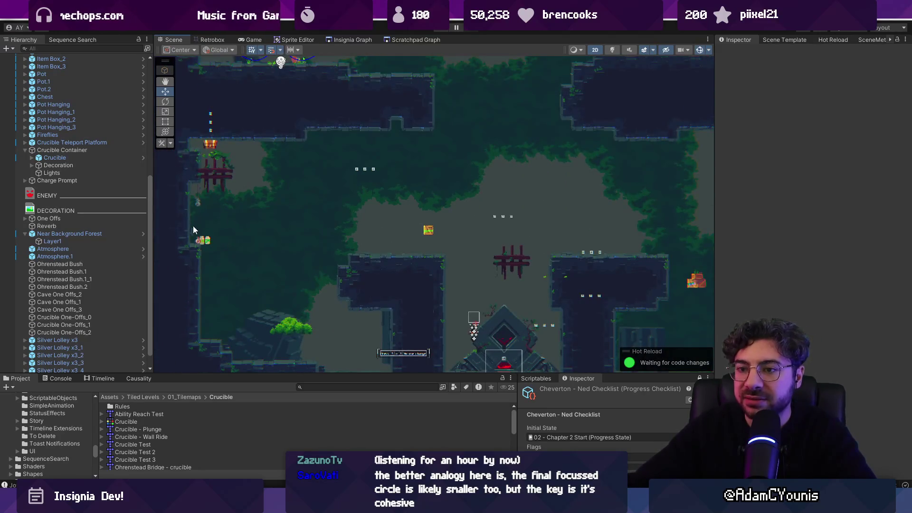
drag(193, 226, 232, 252)
key(Delete)
click(213, 172)
key(Delete)
click(428, 230)
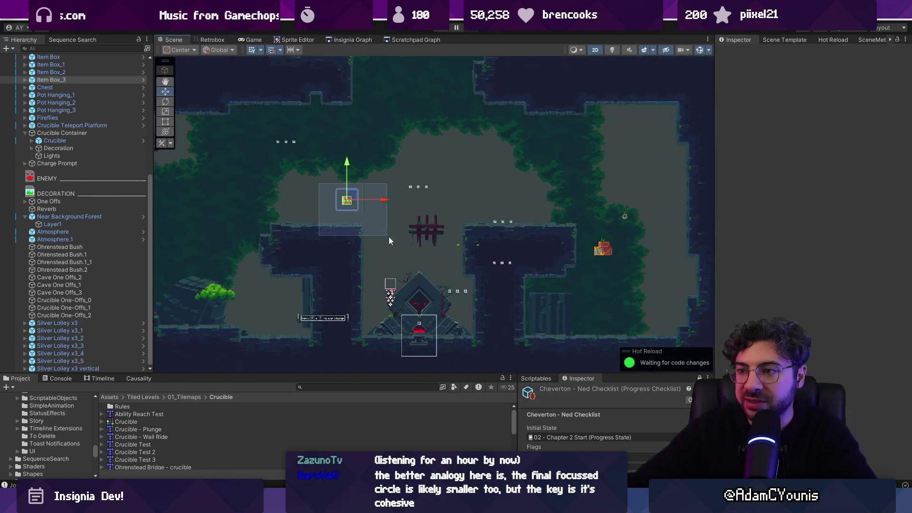
key(Delete)
Delete the four Silver Lolley pickups, the three-dot pickup, the remaining item boxes and Pot Hanging_1
mouse_move(248, 119)
mouse_down()
mouse_move(491, 223)
mouse_move(483, 210)
mouse_move(540, 289)
mouse_move(525, 300)
mouse_up()
key(Delete)
drag(485, 187, 531, 280)
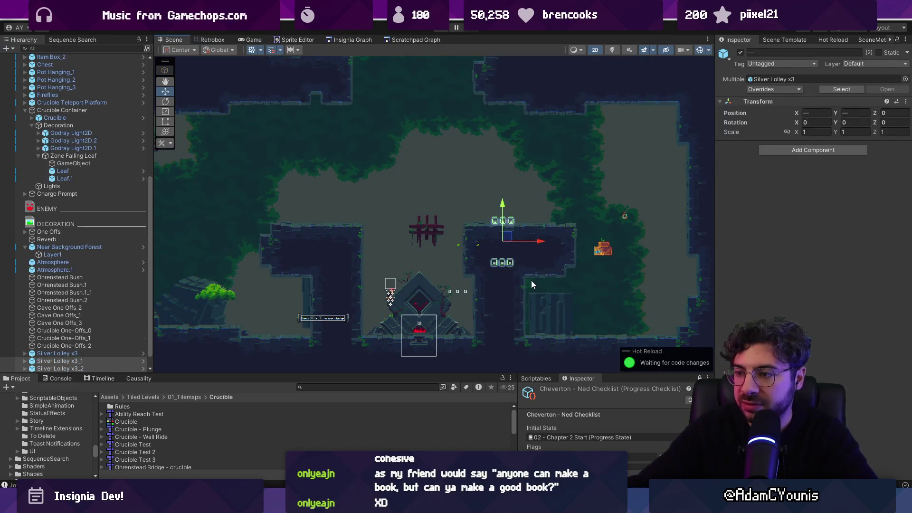
key(Delete)
click(457, 290)
key(Delete)
drag(576, 197, 677, 287)
key(Delete)
scroll(289, 261, down, 2)
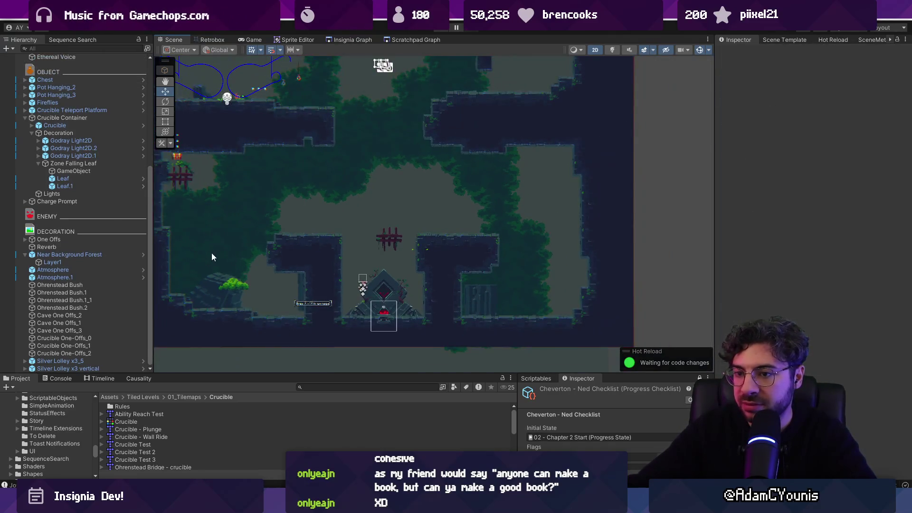
Deactivate the 17 Hierarchy objects from One Offs to Silver Lolley x3 vertical, then select the chest
click(235, 284)
scroll(258, 279, down, 1)
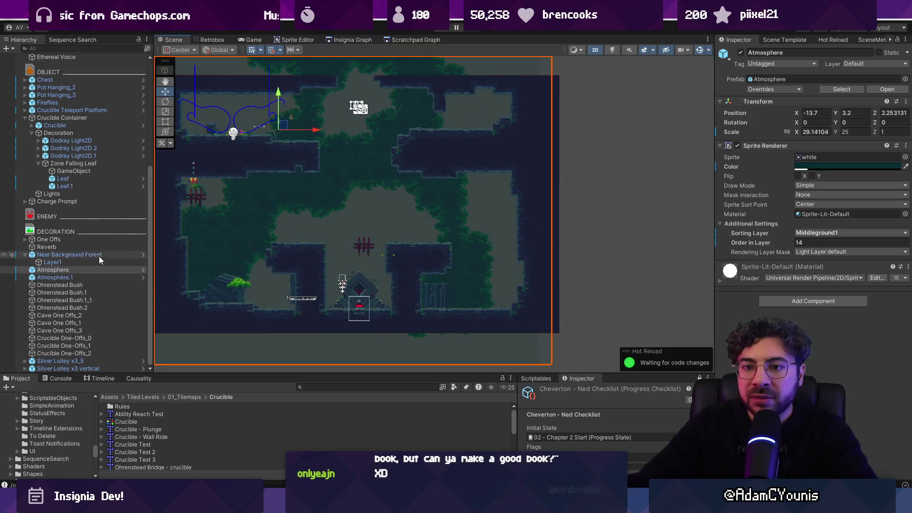
click(90, 240)
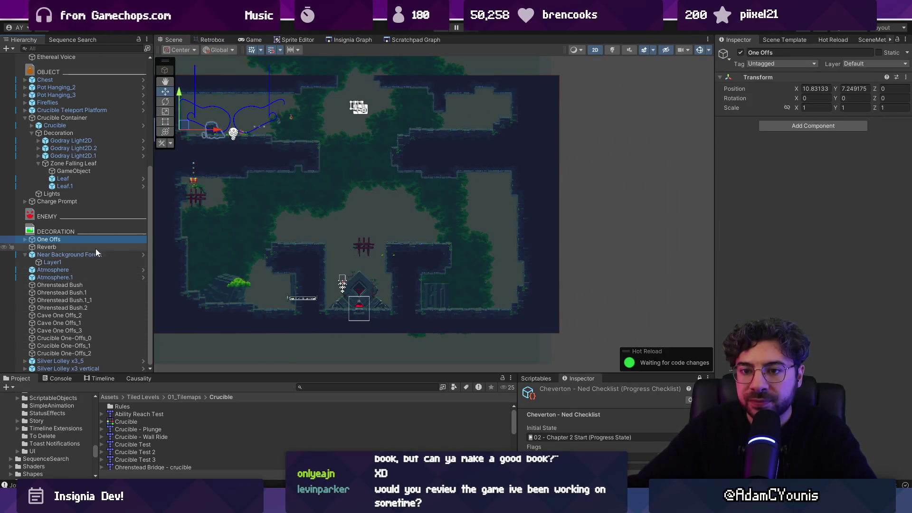
click(25, 256)
shift+click(78, 367)
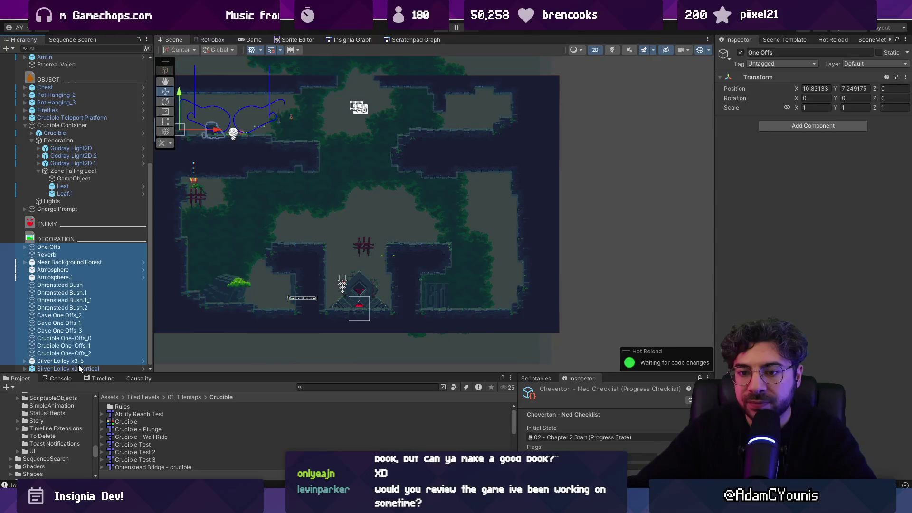
click(740, 52)
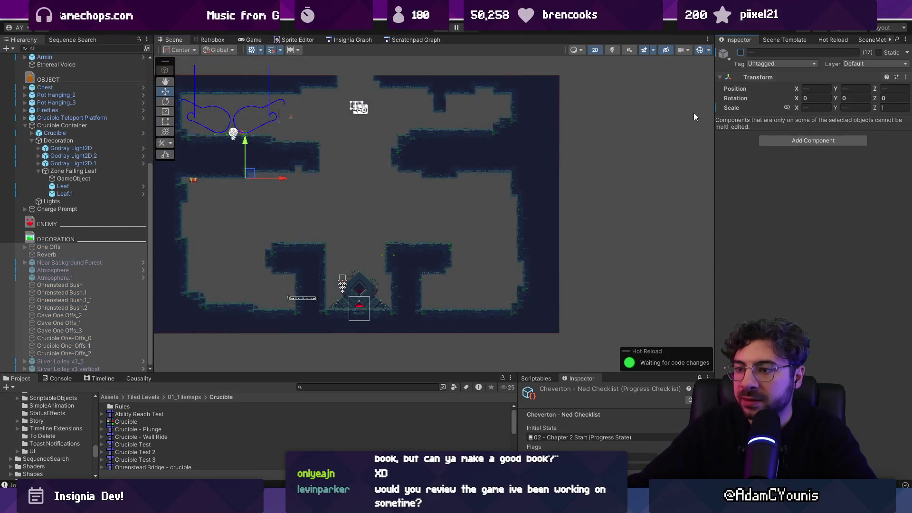
click(631, 206)
click(193, 180)
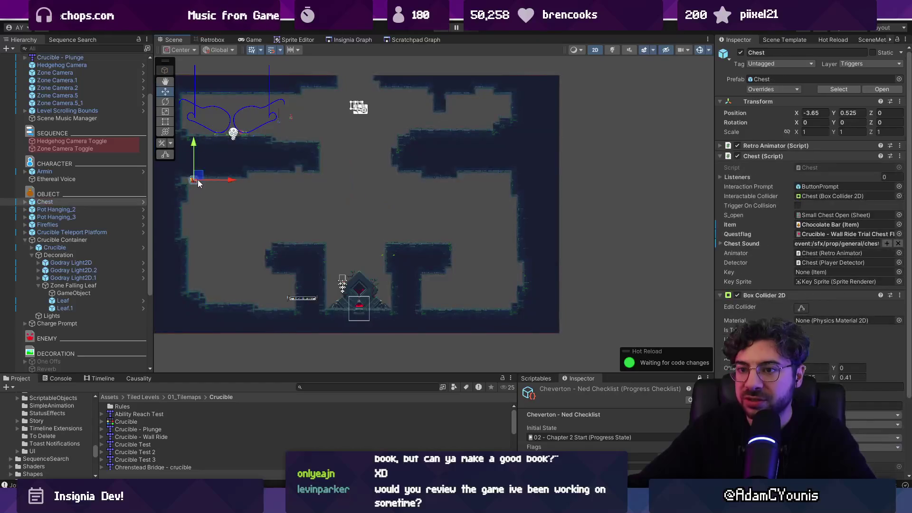
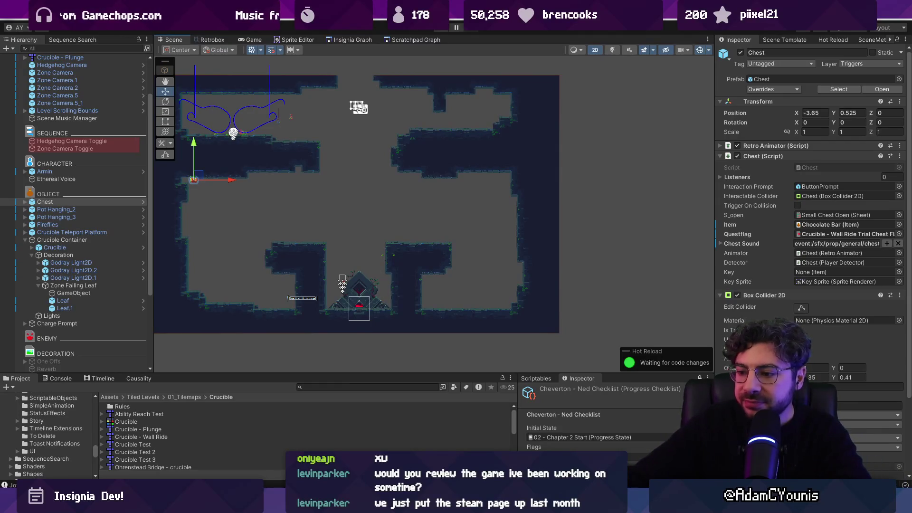
Launch the Leonardo drawing app from search and dismiss its File menu
key(alt+Tab)
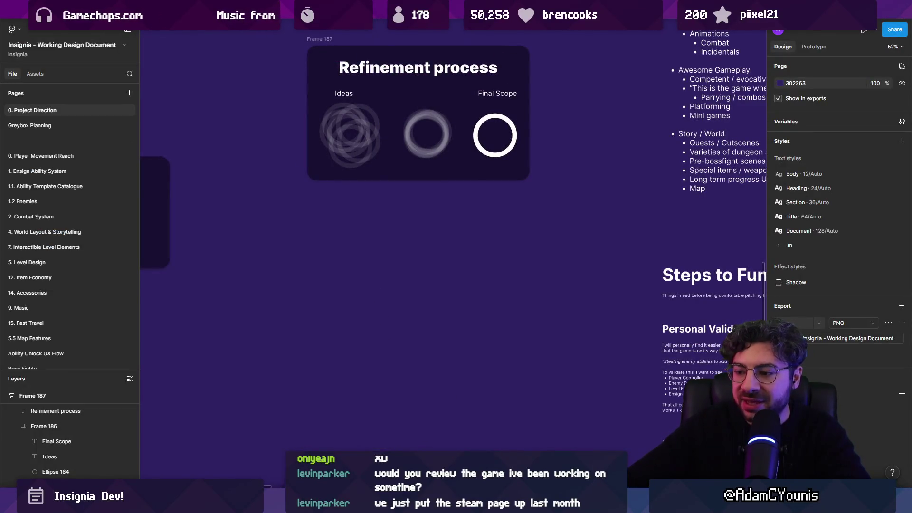
key(super)
text(leo)
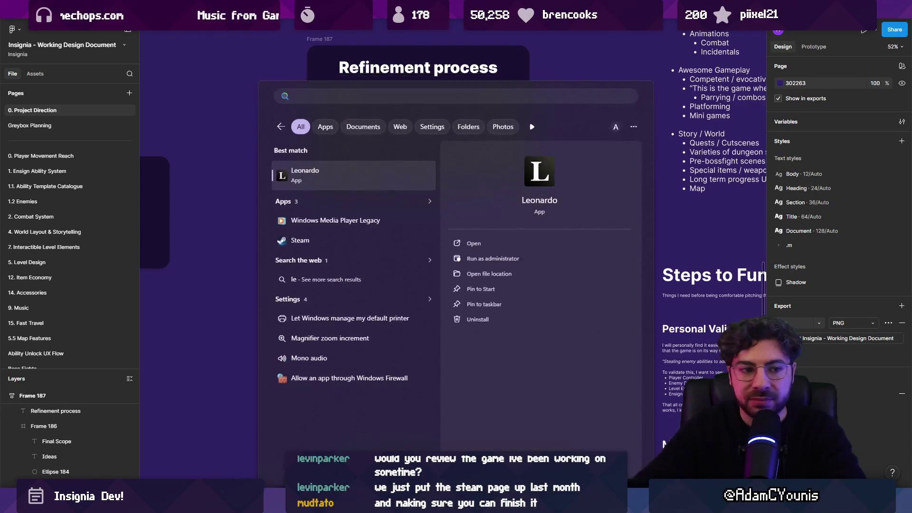
key(Return)
click(13, 22)
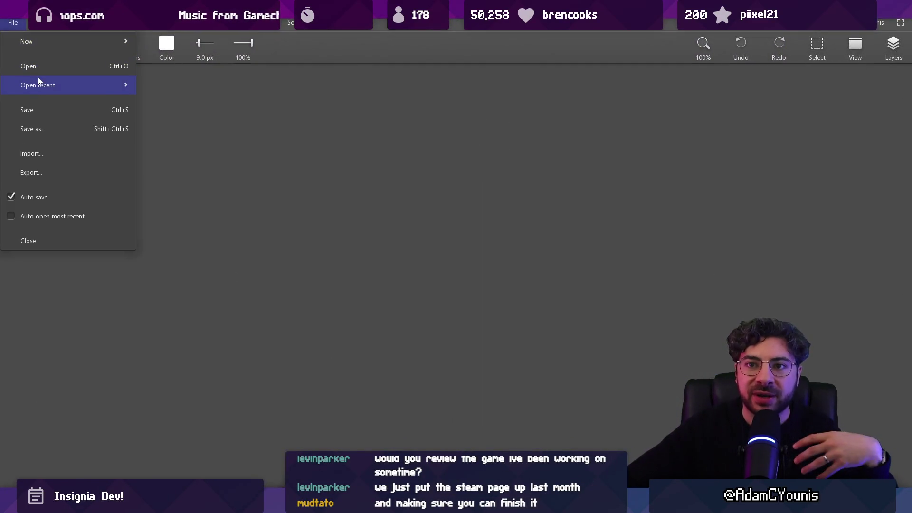
key(Escape)
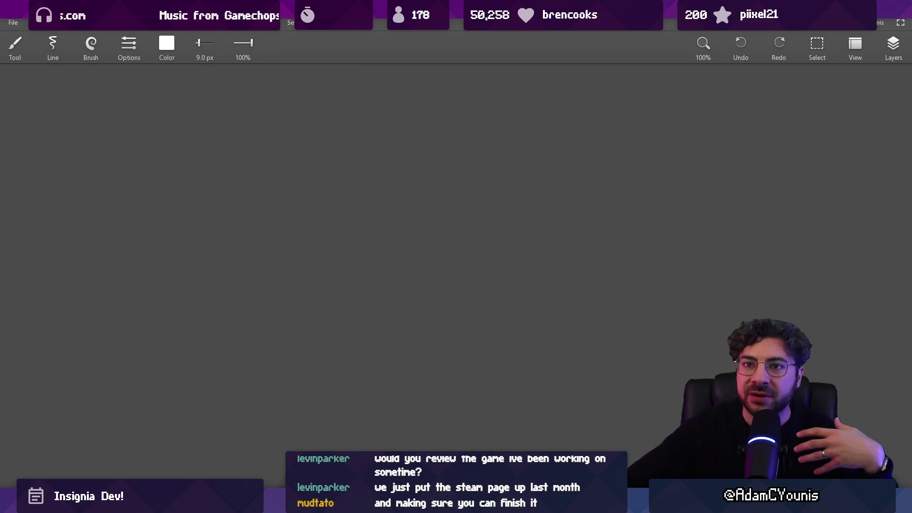
Back in Figma, pan the canvas to reposition the Refinement process frame
key(alt+Tab)
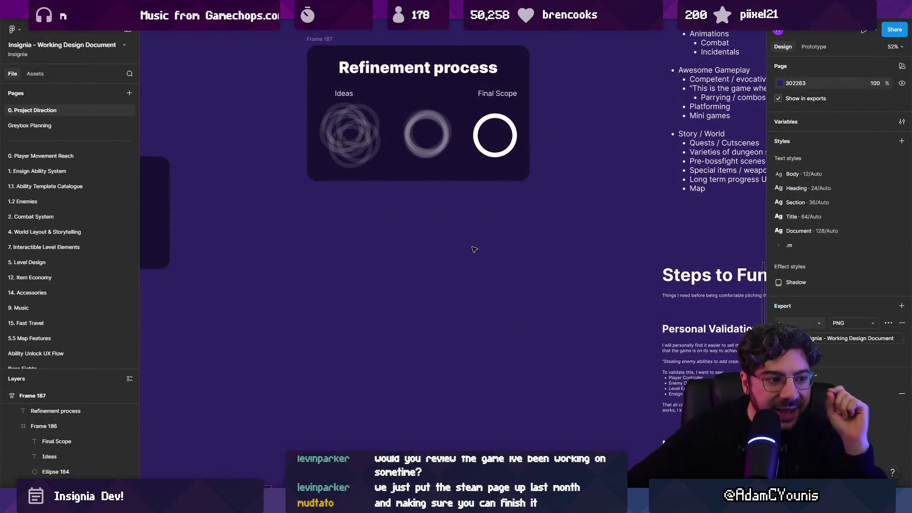
mouse_move(459, 246)
mouse_down()
mouse_move(432, 238)
mouse_move(350, 263)
mouse_up()
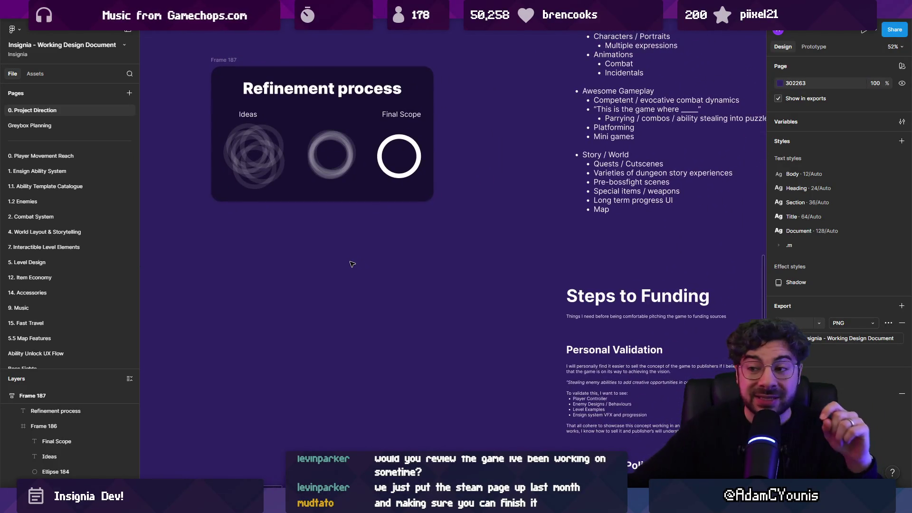
mouse_move(582, 504)
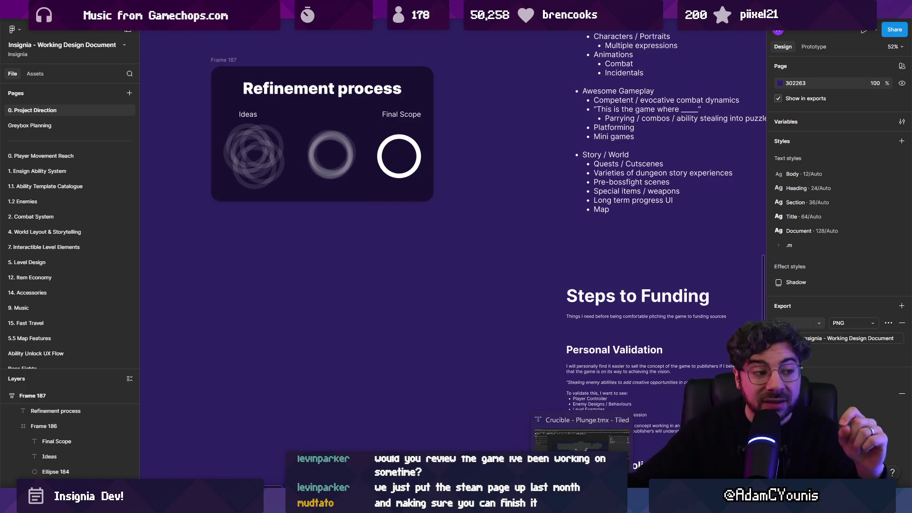
click(352, 504)
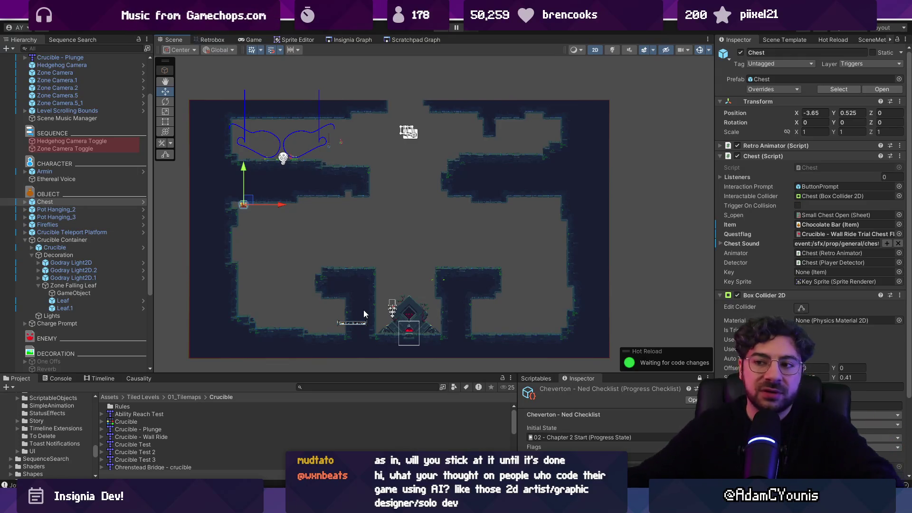
Zoom toward the player and select Armin to show its Rigidbody 2D settings
scroll(390, 295, up, 2)
click(394, 309)
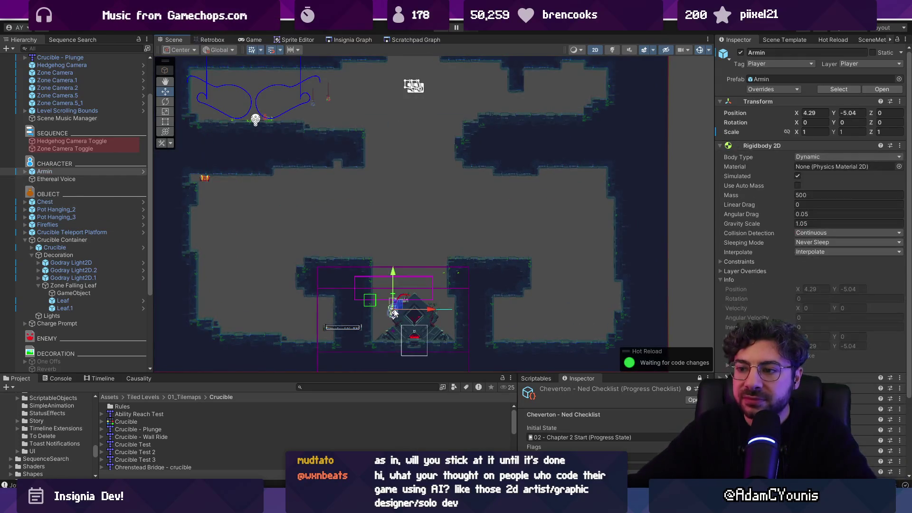
Move Armin onto the upper-left ledge at (-2.84, 3.29) and test-play the level
mouse_move(395, 308)
mouse_down()
mouse_move(251, 116)
mouse_move(226, 110)
mouse_up()
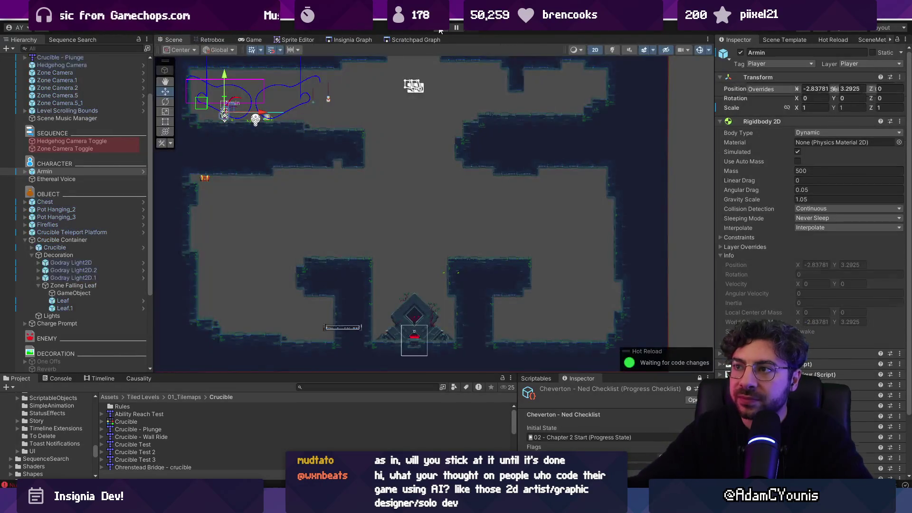
click(440, 29)
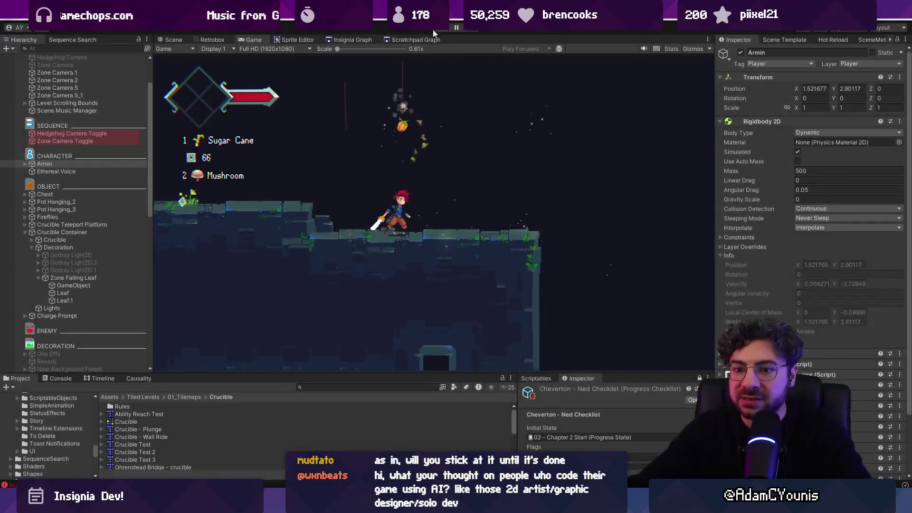
click(440, 27)
Select the Zone Camera object in the Hierarchy
scroll(297, 177, up, 3)
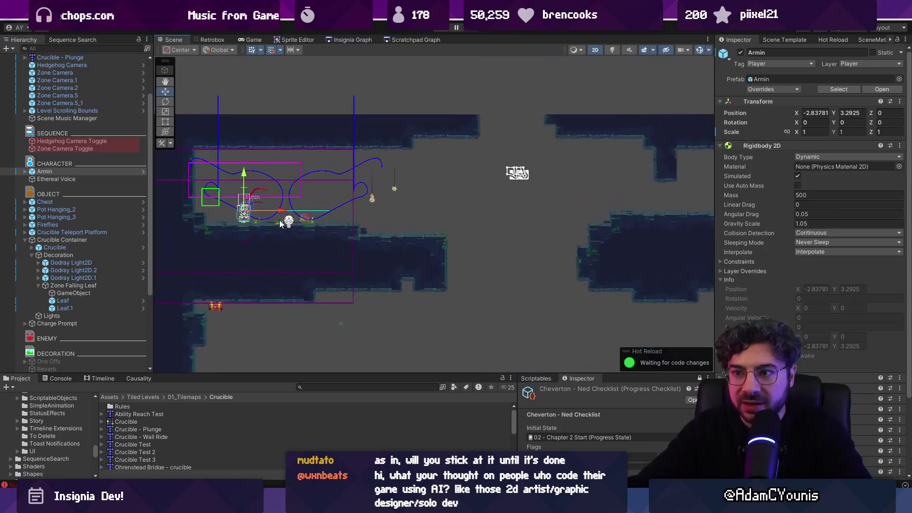
scroll(67, 178, up, 3)
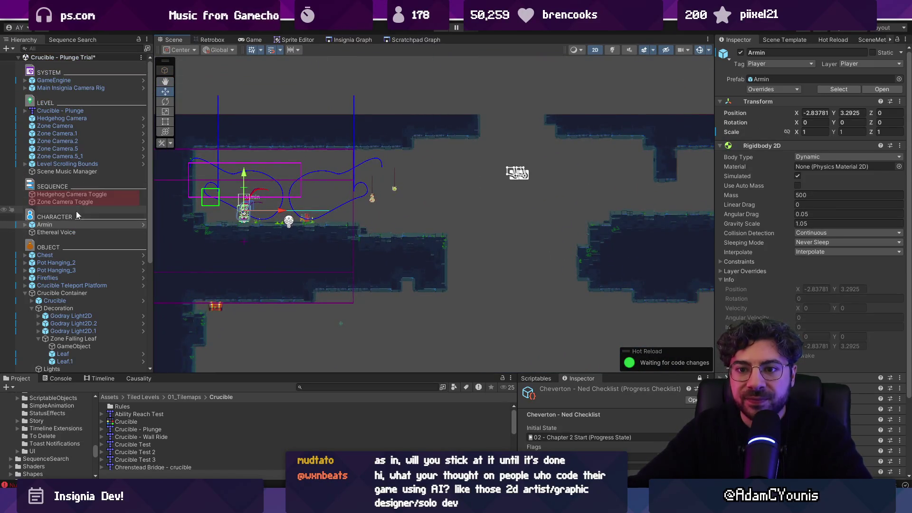
click(57, 126)
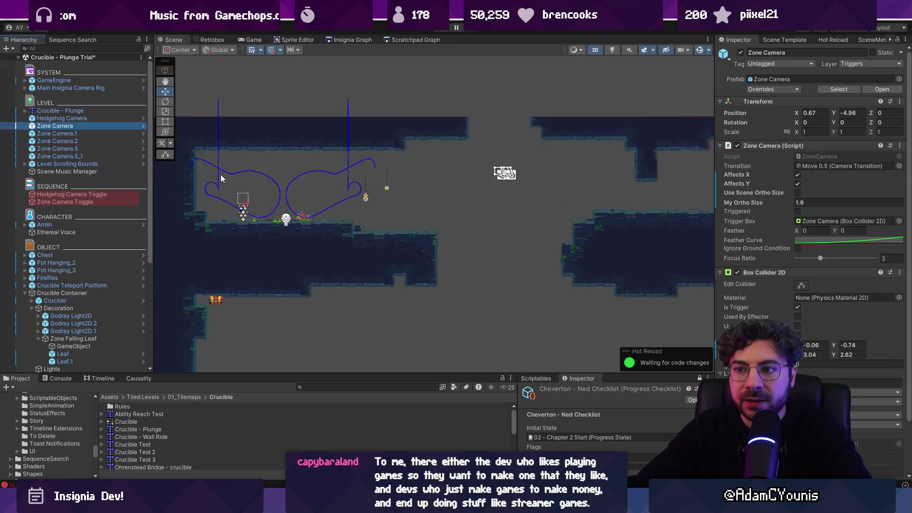
Step through the zone camera objects in the Hierarchy
scroll(221, 178, down, 3)
click(77, 131)
key(Down)
key(Down)
key(Down)
key(Down)
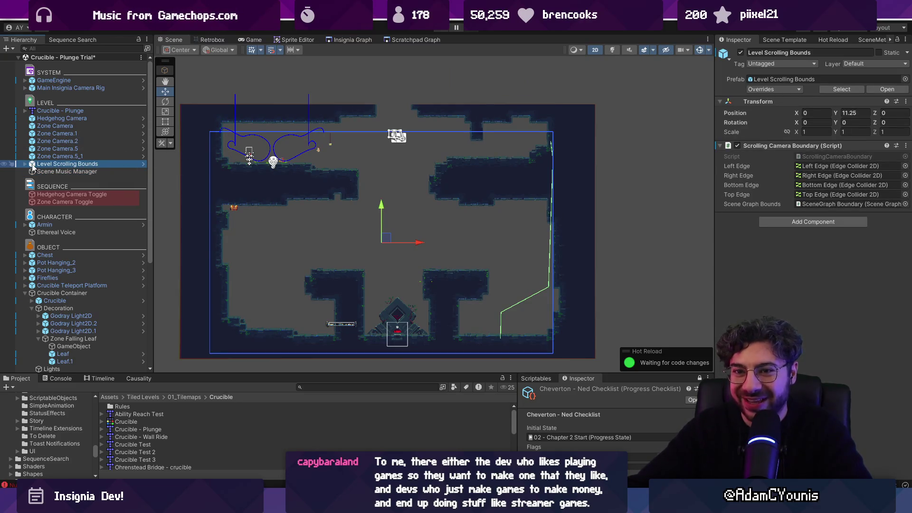
Inspect the Left Edge collider of Level Scrolling Bounds, then test-play the level again
key(Right)
key(Down)
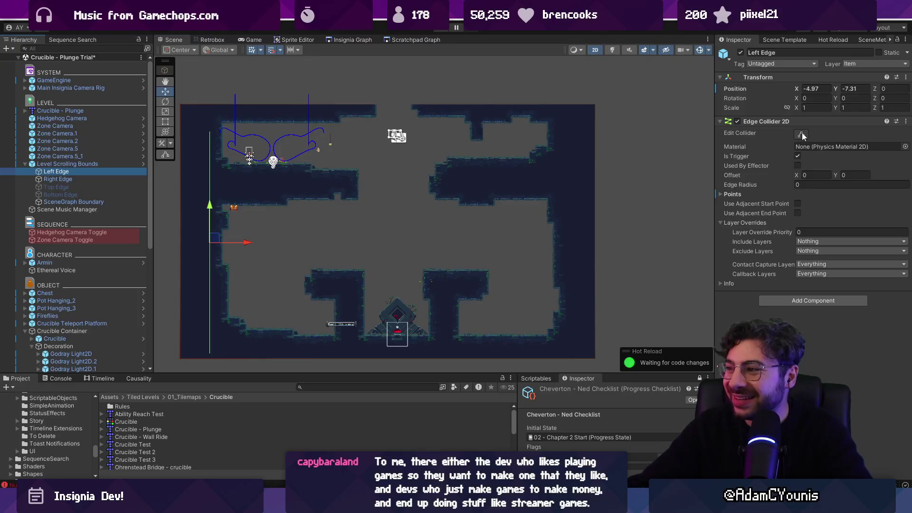
click(801, 135)
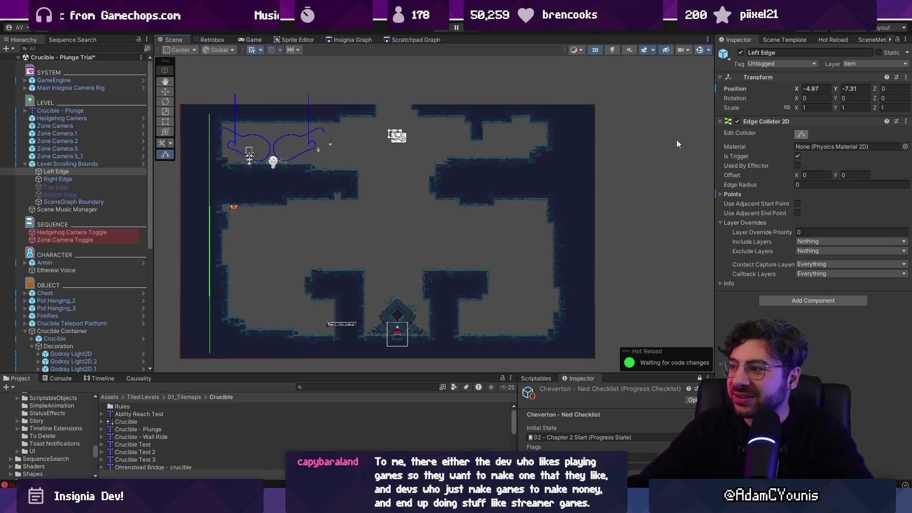
click(65, 163)
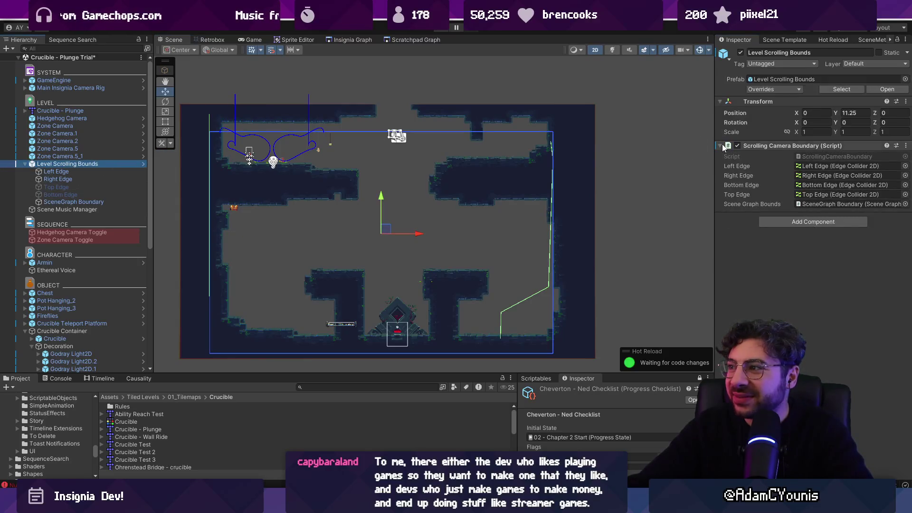
click(441, 28)
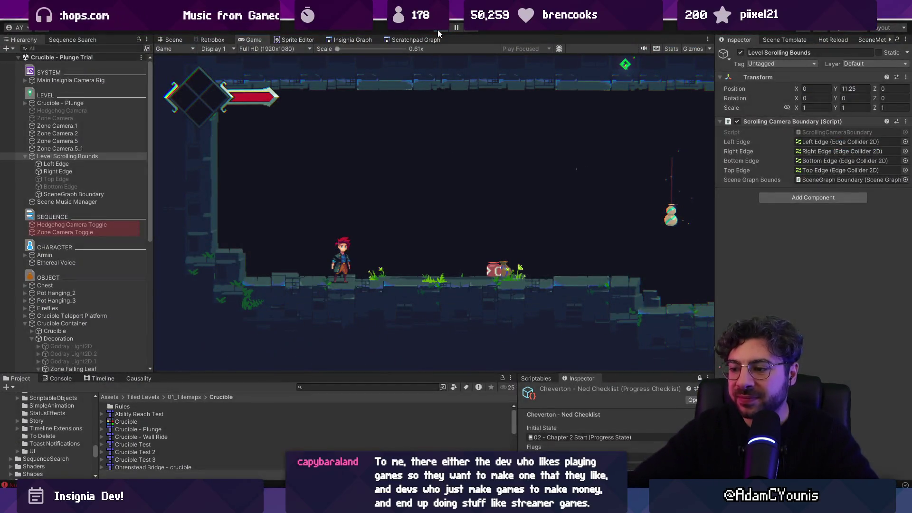
click(437, 30)
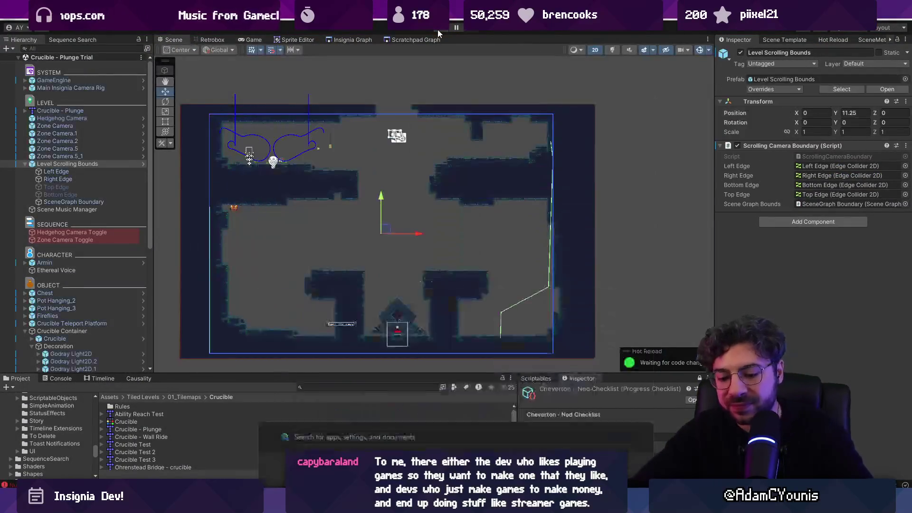
Launch the Leonardo drawing app
key(super)
text(leo)
key(Return)
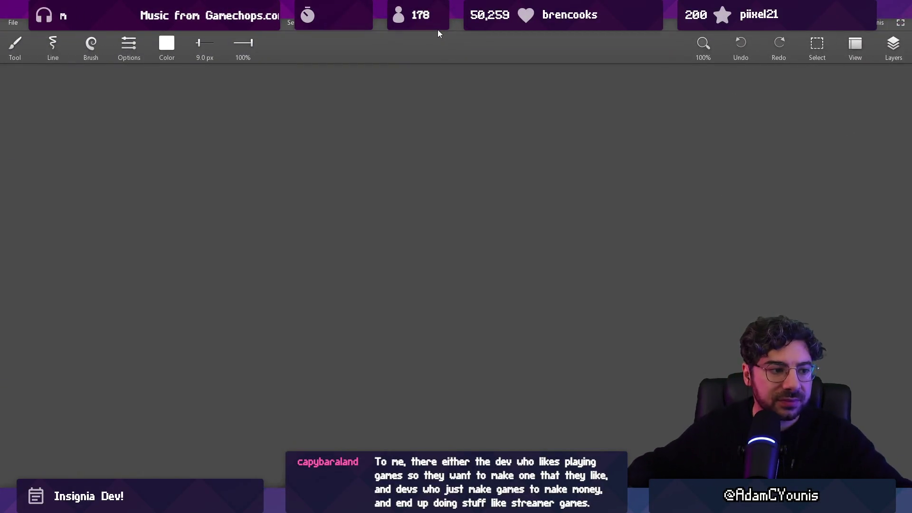
Sketch a white diagonal arrow, a small circle and a question mark with a 22 px brush
scroll(305, 230, up, 3)
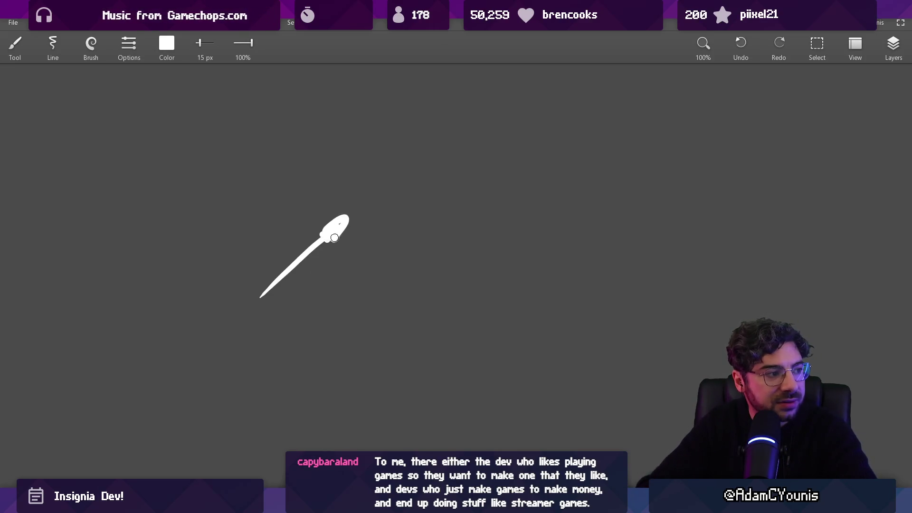
key(e)
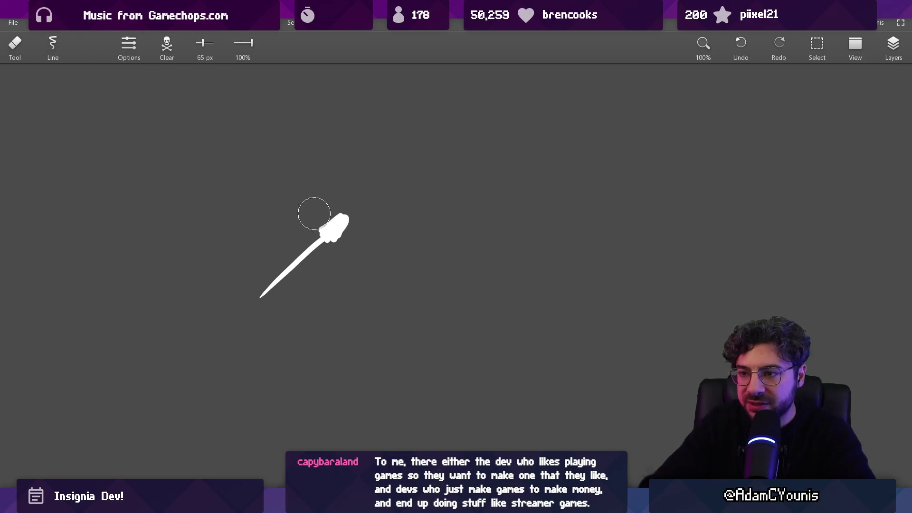
key(b)
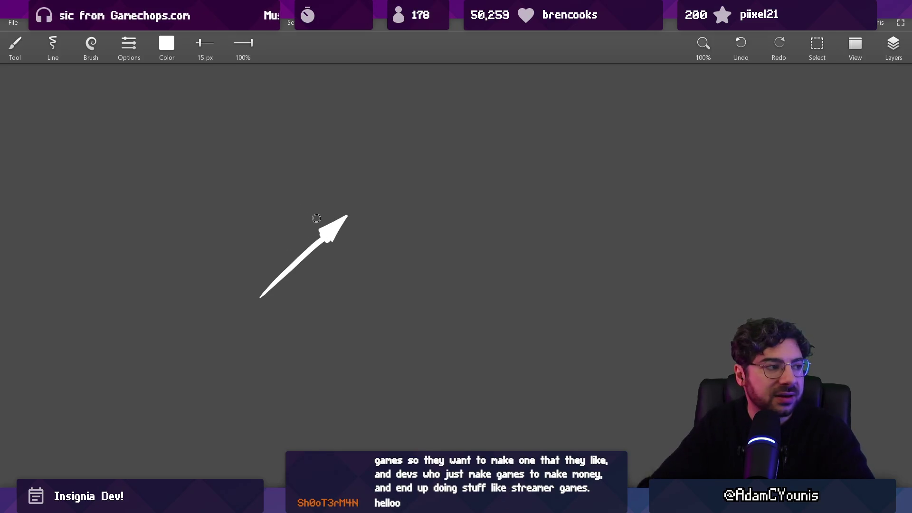
scroll(325, 213, up, 3)
key(bracketright)
key(bracketright)
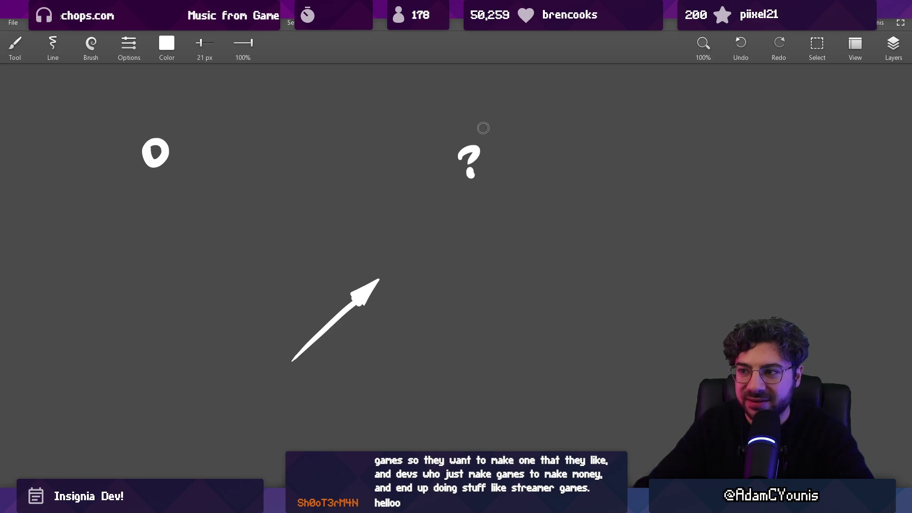
drag(464, 123, 454, 124)
key(ctrl+z)
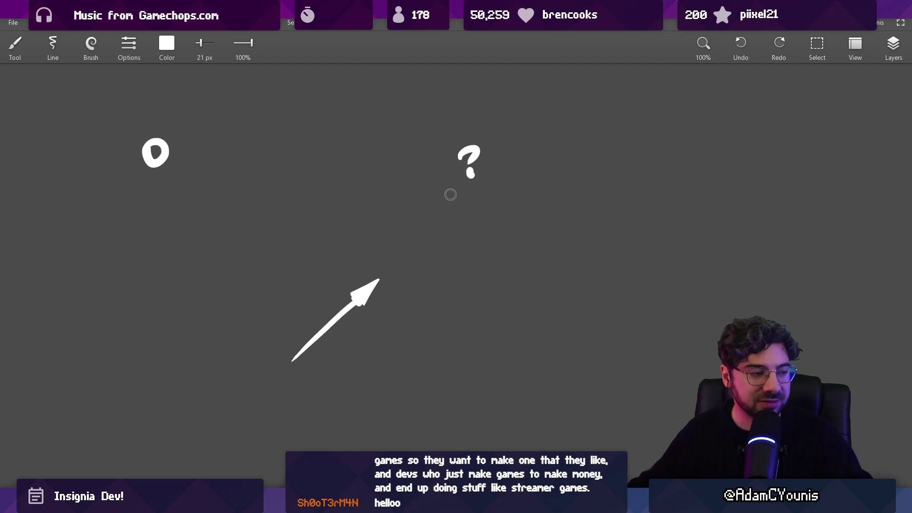
key(e)
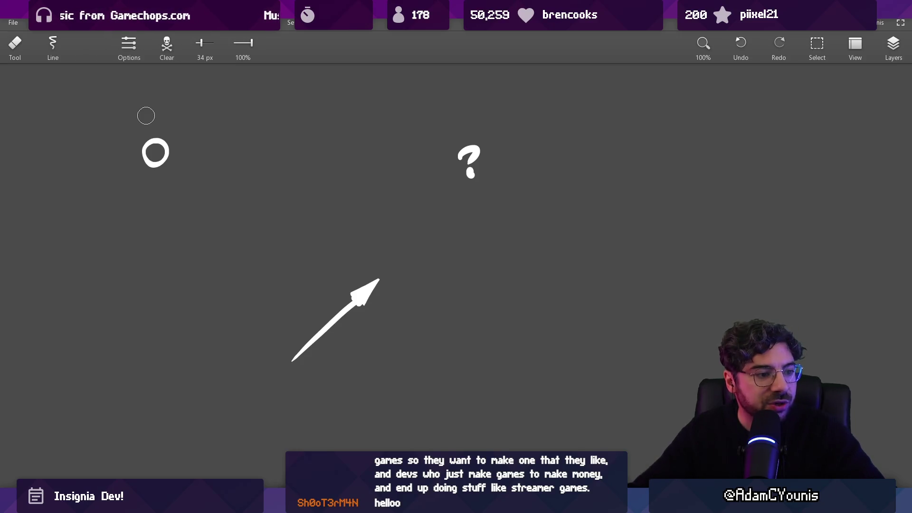
Search YouTube for 'breath of the wild longplay'
mouse_move(518, 504)
click(546, 432)
click(396, 57)
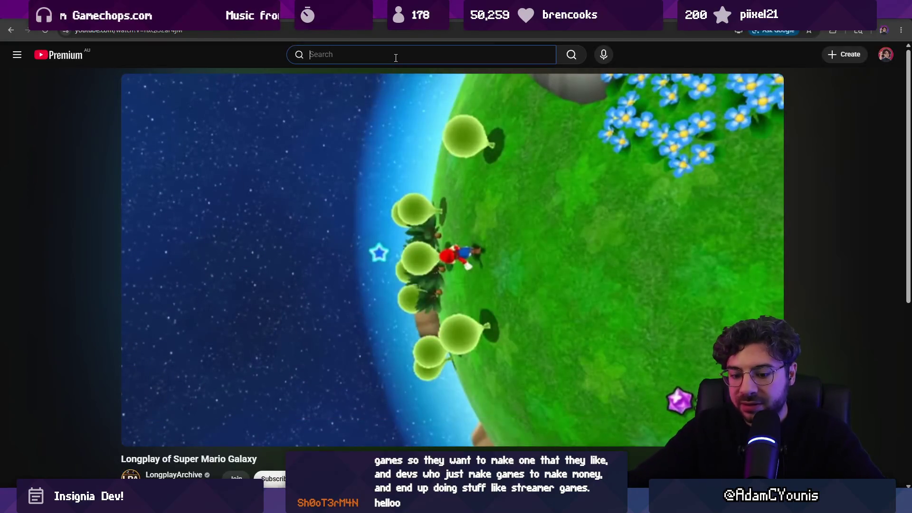
text(breath of the wild longp)
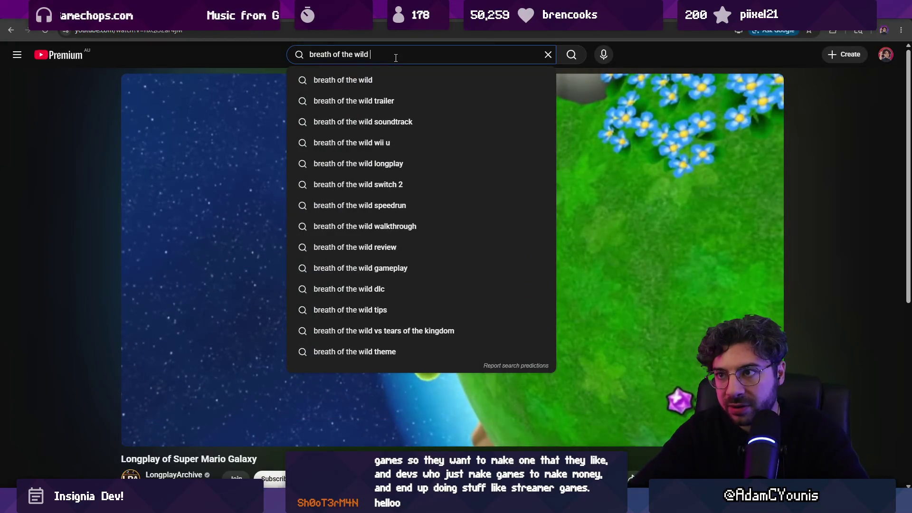
text(lay)
key(Return)
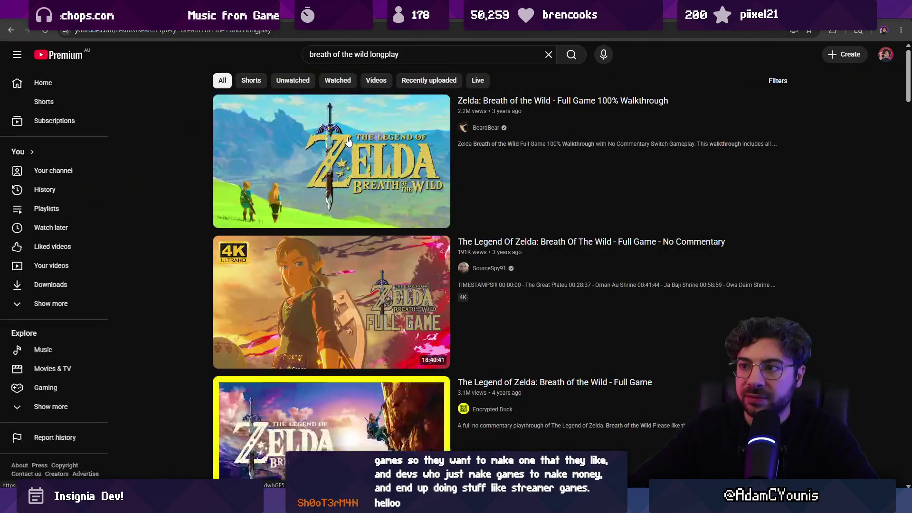
Open the Zelda: Breath of the Wild full walkthrough and skip ahead to 4:22
mouse_move(350, 140)
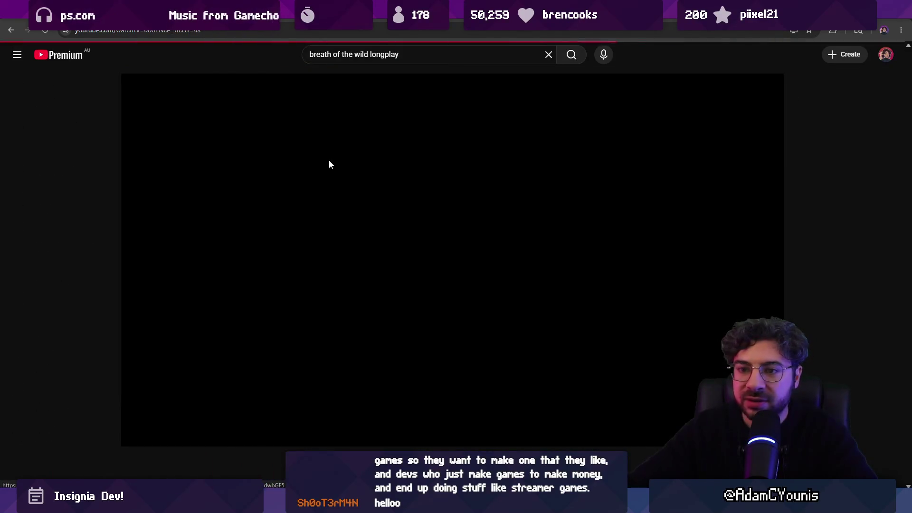
key(Right)
key(Right)
key(Right)
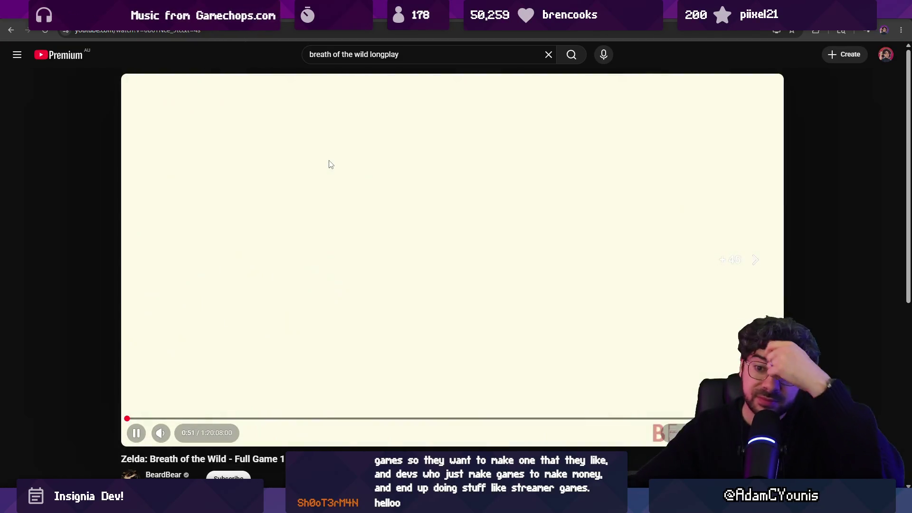
key(Right)
key(Right)
key(Right)
key(Right)
key(Right)
key(Right)
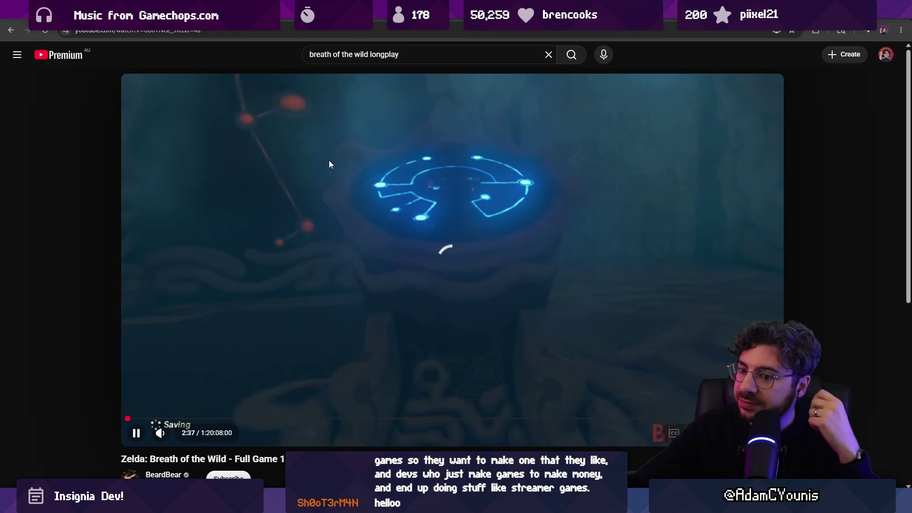
key(Left)
key(Right)
key(Right)
key(Right)
key(Right)
key(Right)
key(Right)
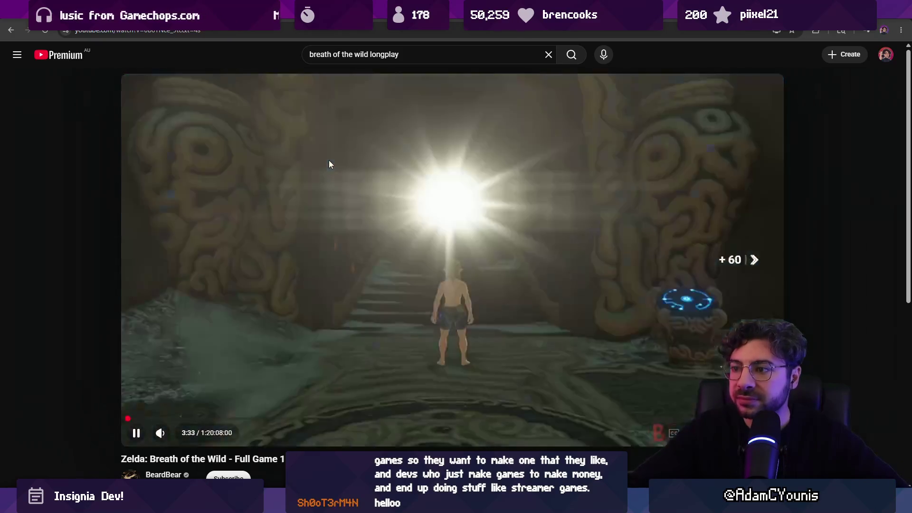
key(space)
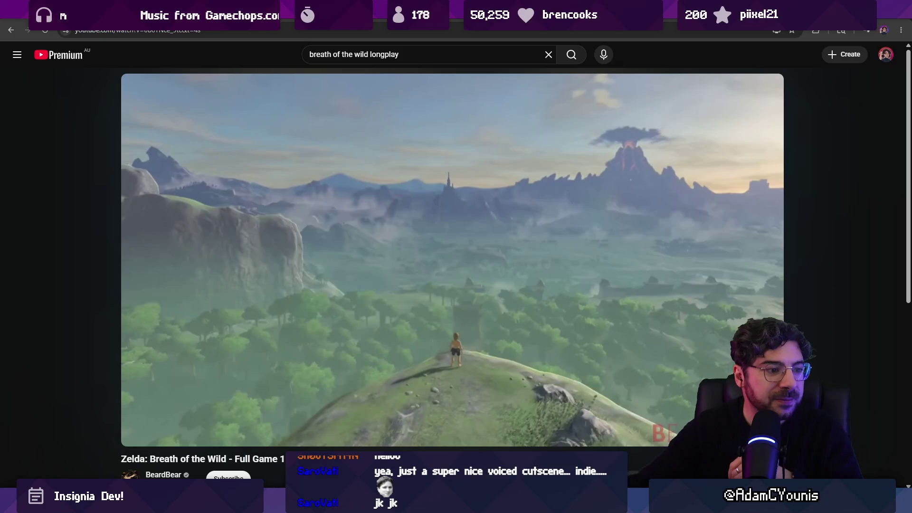
click(329, 162)
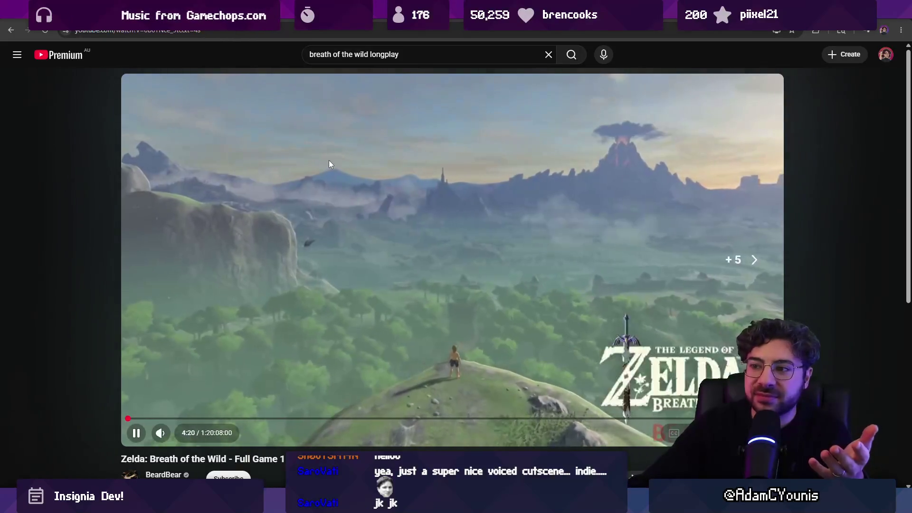
click(329, 161)
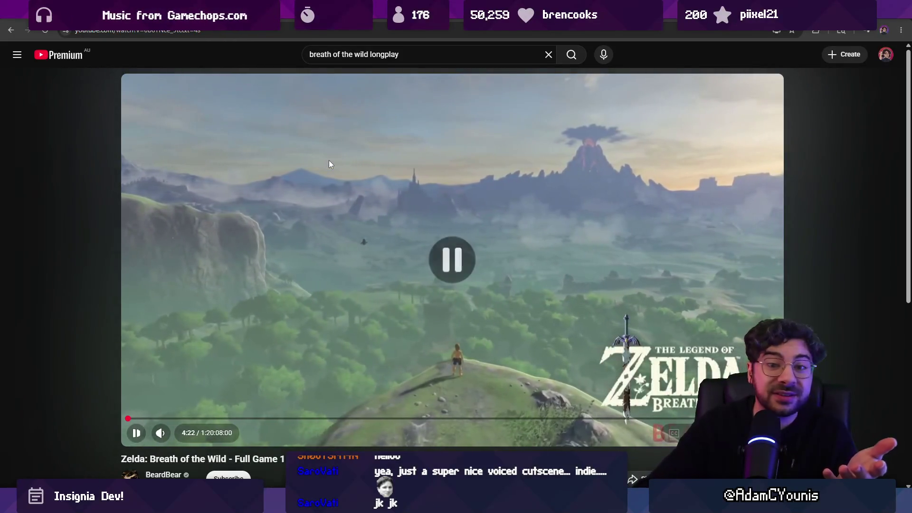
double_click(360, 55)
Replace the search with 'journey longplay' and run it
key(ctrl+a)
key(BackSpace)
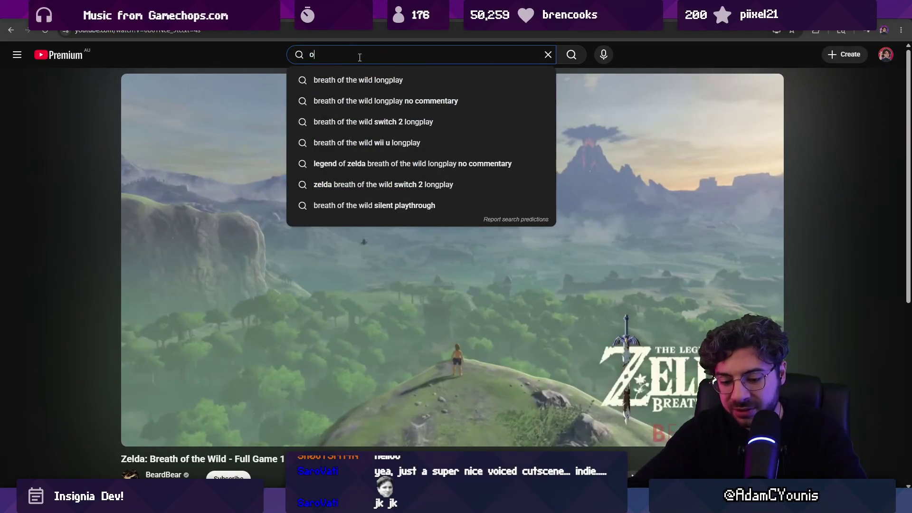
text(journey ong)
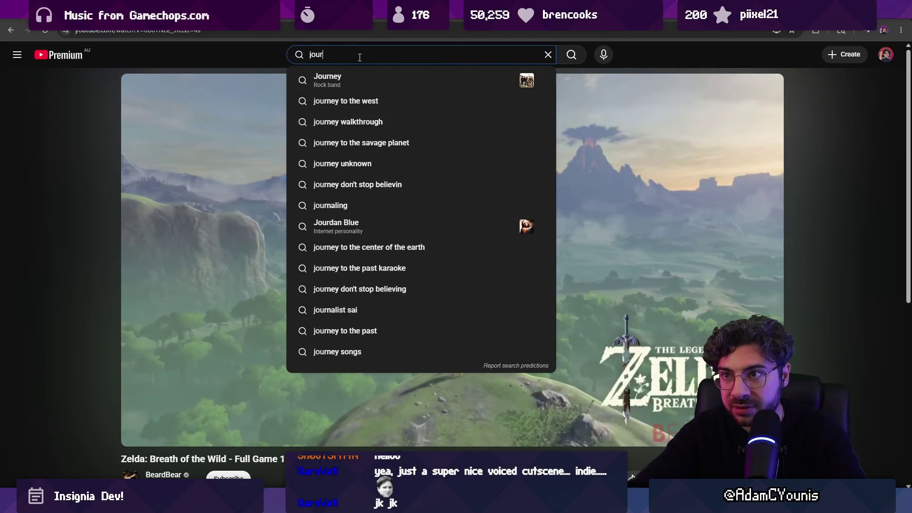
key(BackSpace)
key(BackSpace)
key(BackSpace)
text(longplay)
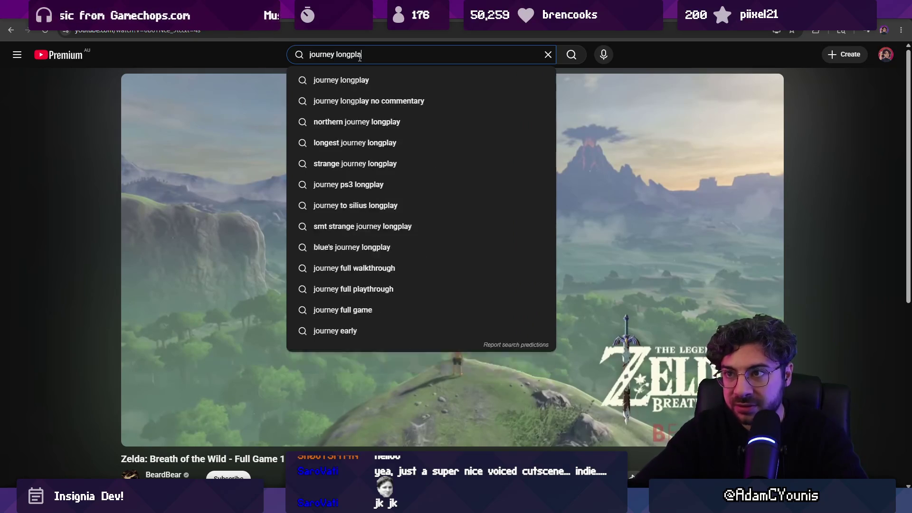
key(Return)
Open the first Journey longplay video, pause it at the title screen, and return to the sketch
click(315, 148)
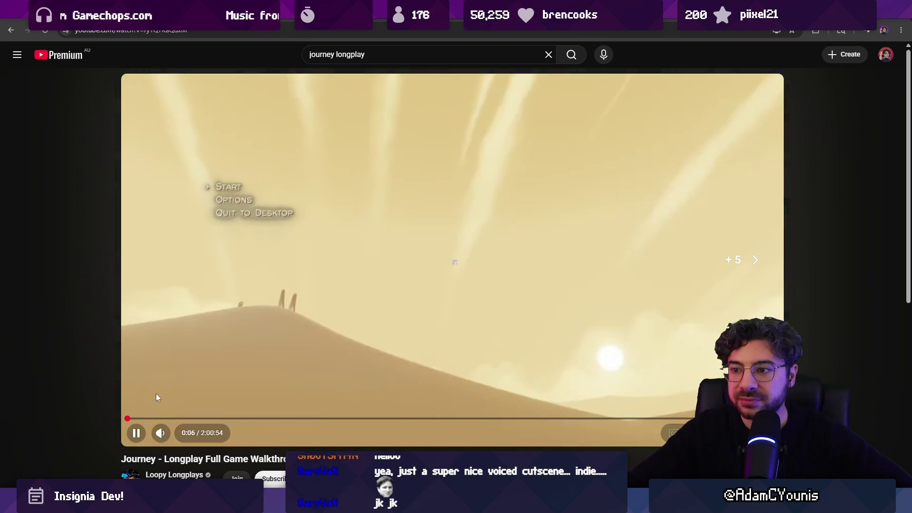
key(l)
key(l)
key(l)
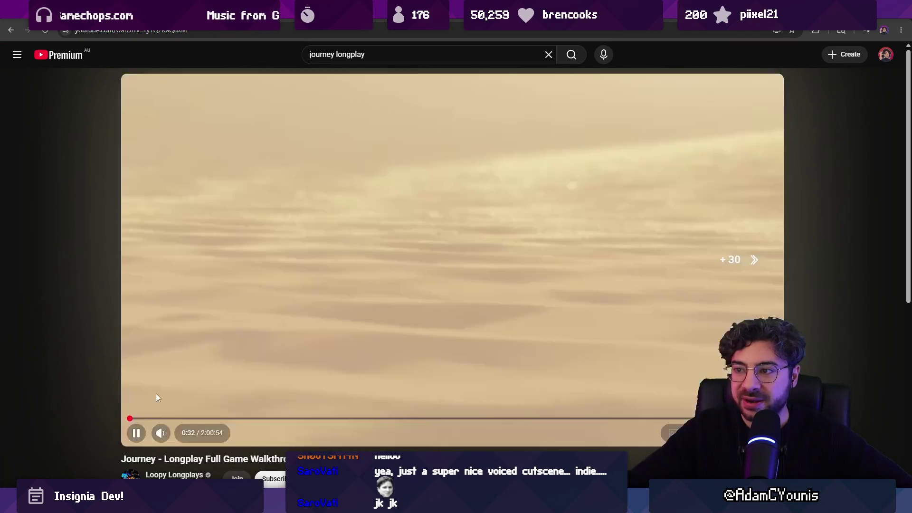
key(l)
key(l)
key(l)
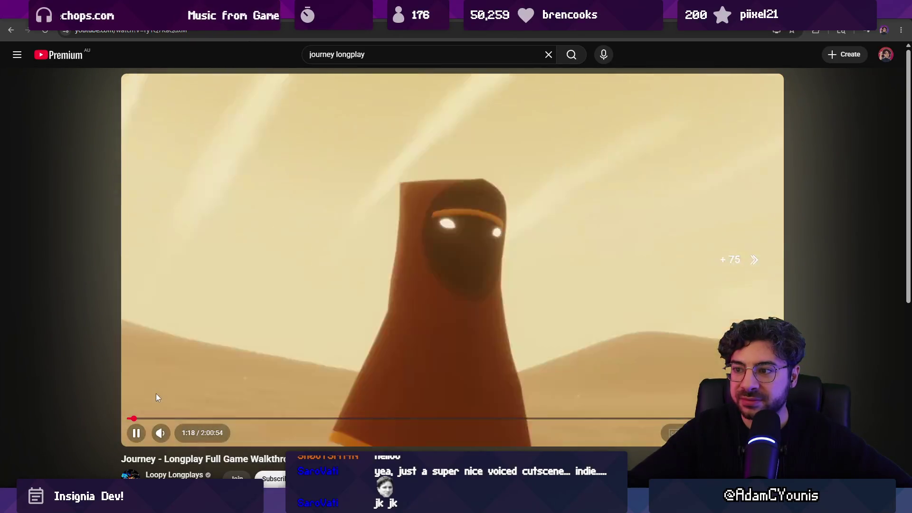
key(l)
key(l)
key(l)
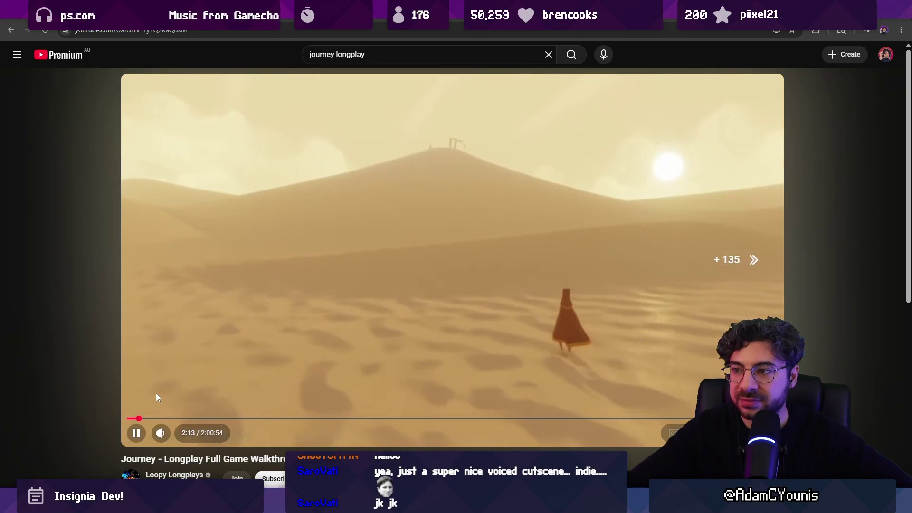
key(l)
key(l)
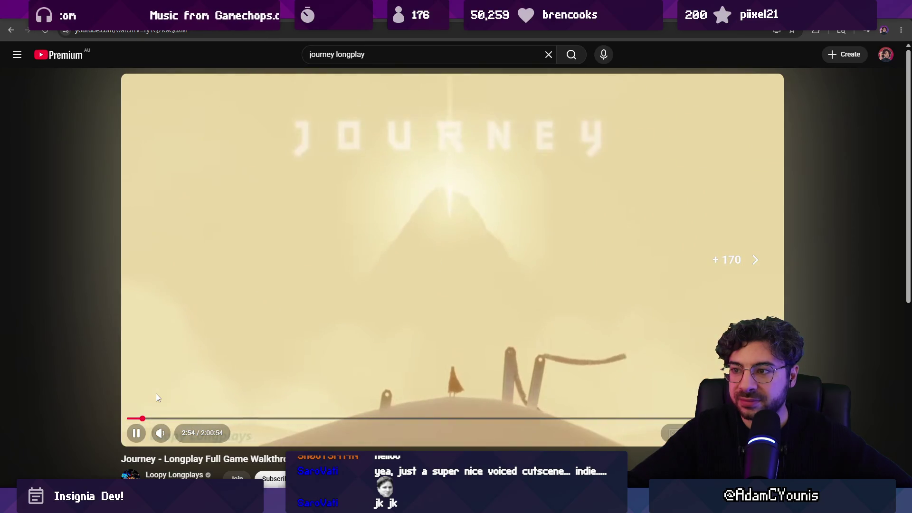
key(k)
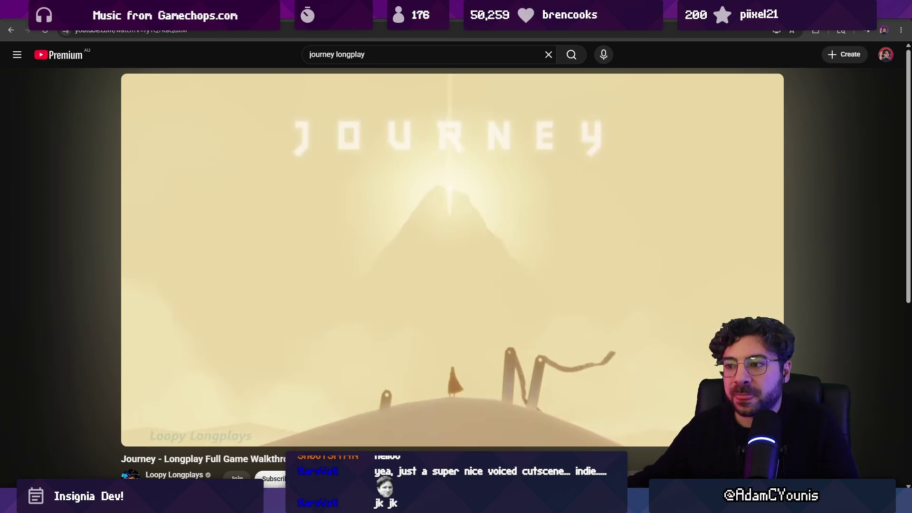
key(alt+Tab)
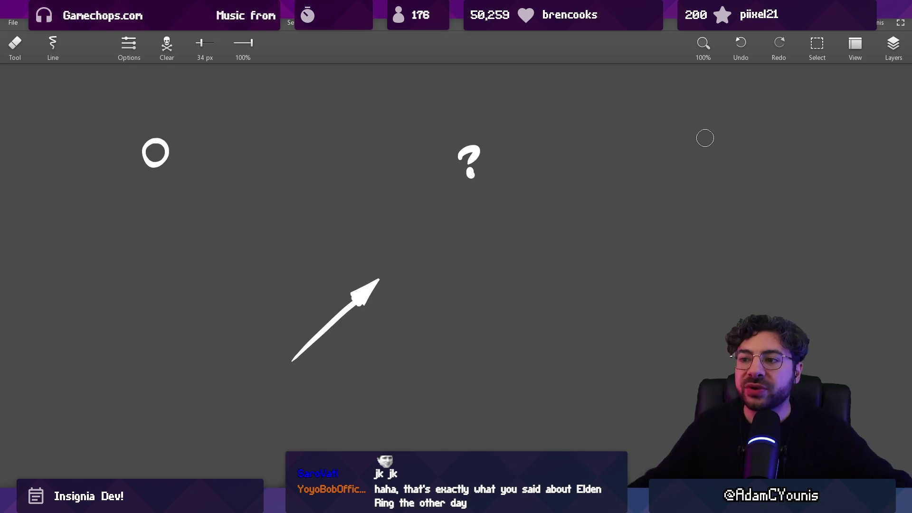
With a 13 px brush, draw a peaked mountain-like figure with a line down from the peak
drag(400, 291, 703, 79)
key(b)
drag(213, 297, 363, 214)
key(bracketleft)
key(bracketleft)
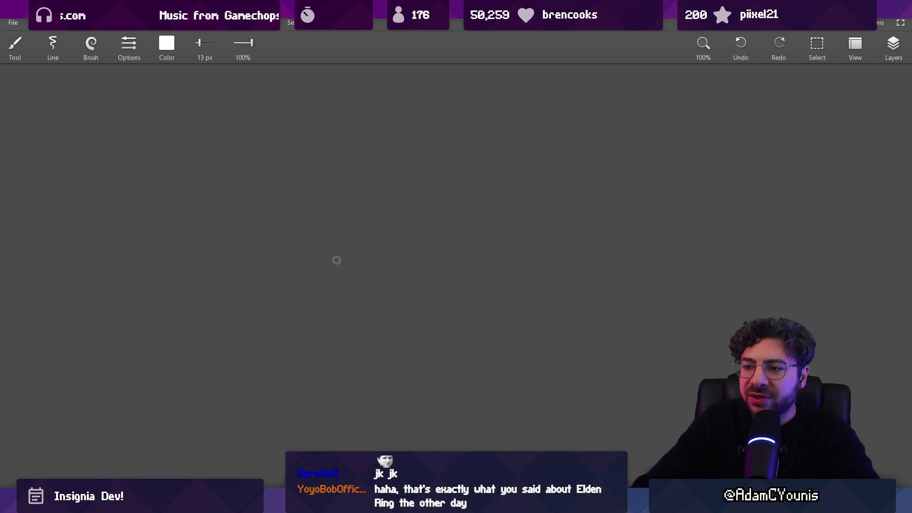
mouse_move(192, 252)
mouse_down()
mouse_move(373, 193)
mouse_move(412, 229)
mouse_up()
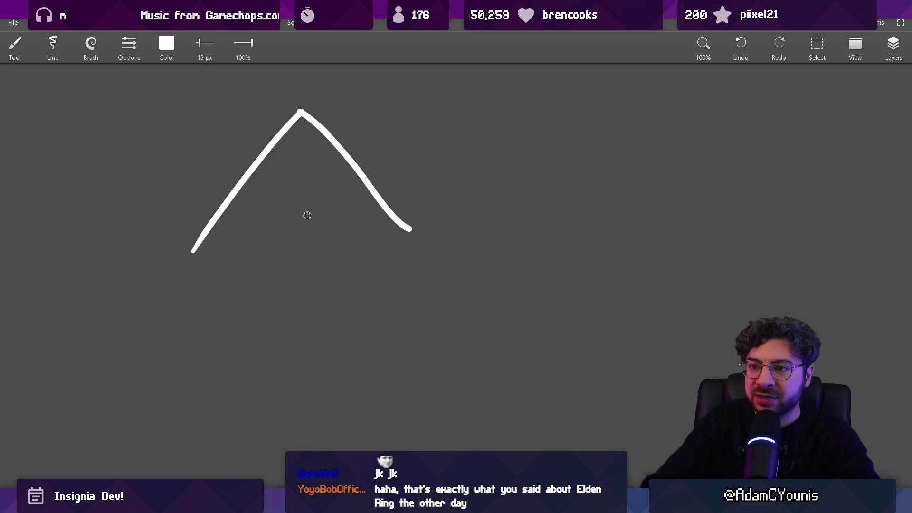
drag(303, 136, 338, 251)
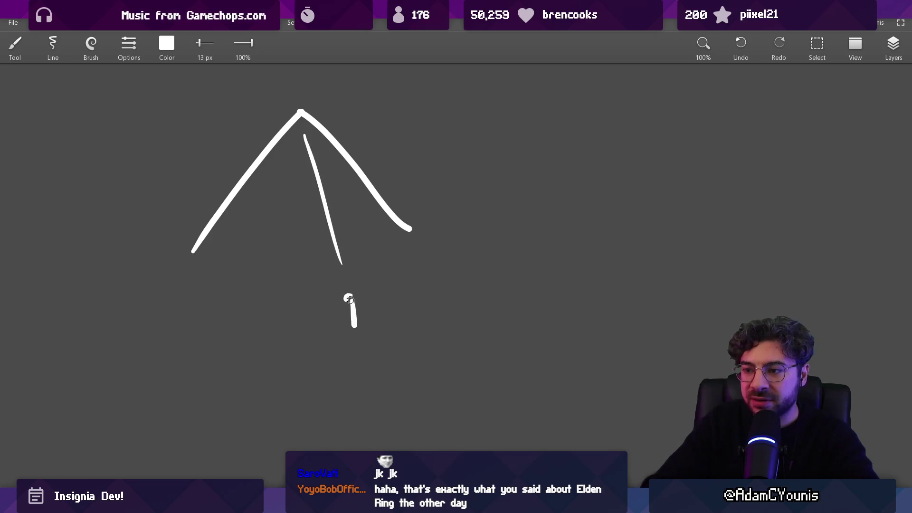
Draw a large ellipse beside the peaked figure, erasing a gap in its lower edge
scroll(352, 301, right, 7)
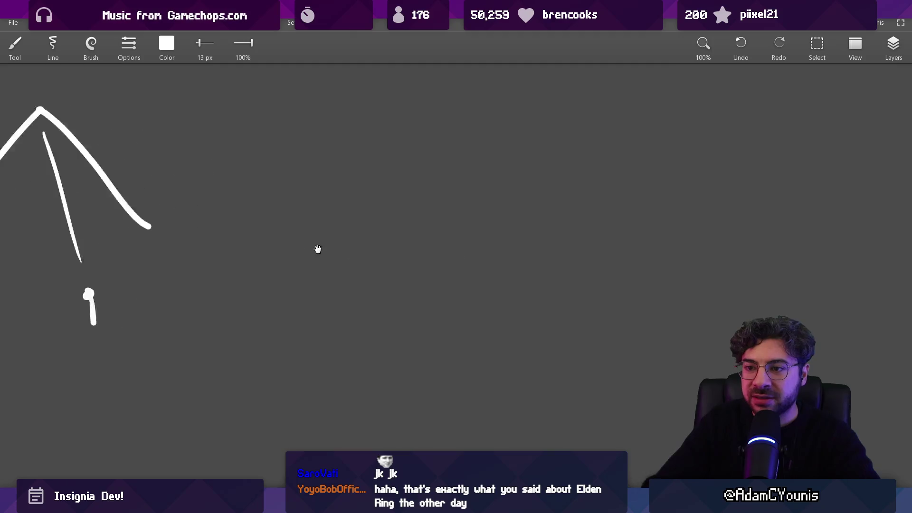
scroll(495, 290, right, 1)
mouse_move(427, 330)
mouse_down()
mouse_move(601, 121)
mouse_move(457, 317)
mouse_up()
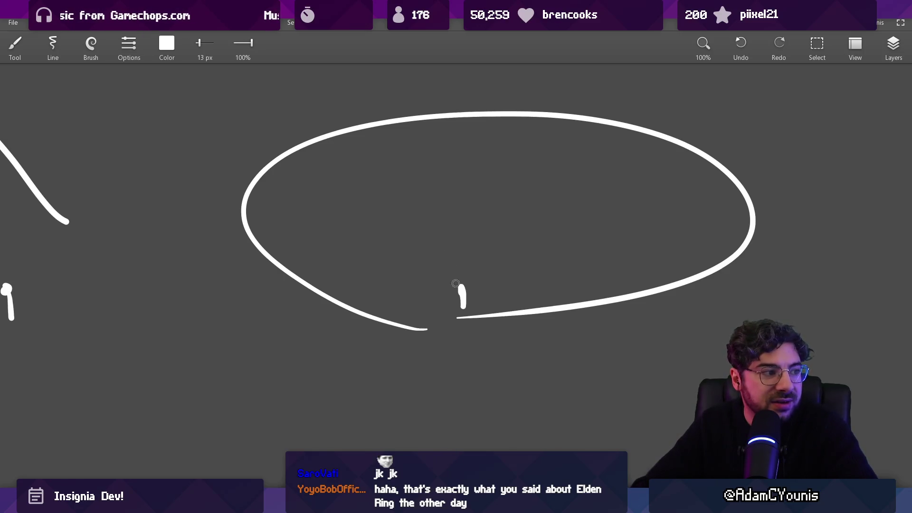
drag(459, 320, 489, 315)
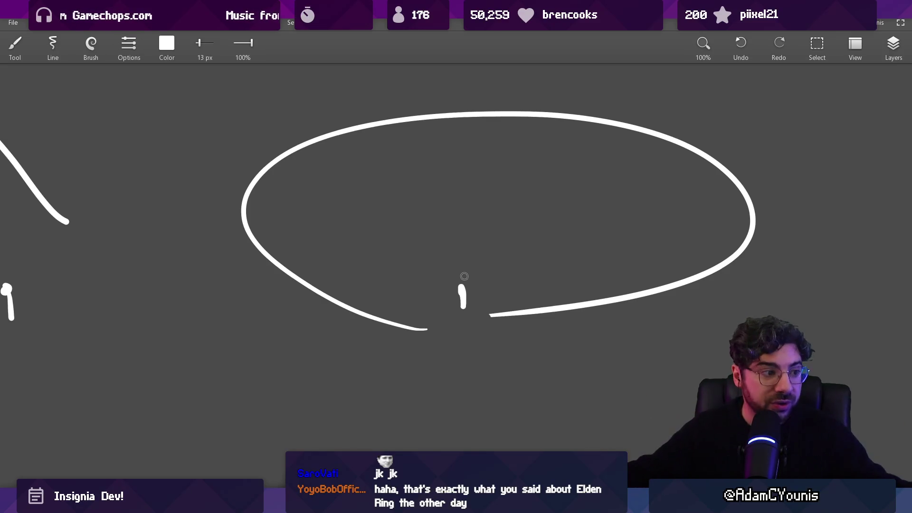
Bring both sketches into view and try outlines around the figure, undoing them
drag(218, 240, 564, 273)
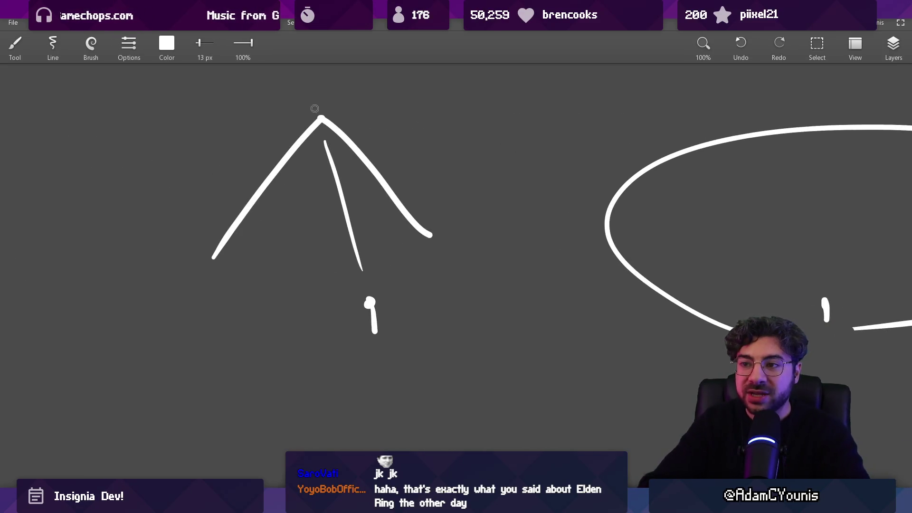
mouse_move(483, 190)
mouse_down()
mouse_move(386, 199)
mouse_move(312, 177)
mouse_up()
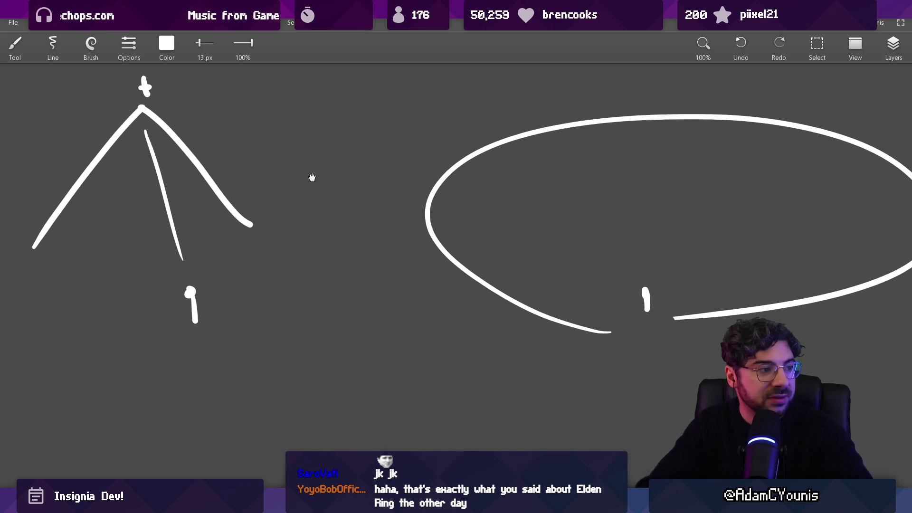
drag(502, 149, 486, 179)
scroll(486, 178, down, 3)
mouse_move(181, 138)
mouse_down()
mouse_move(285, 275)
mouse_move(192, 125)
mouse_up()
key(ctrl+z)
drag(421, 121, 714, 300)
key(ctrl+z)
mouse_move(135, 156)
mouse_down()
mouse_move(239, 114)
mouse_move(162, 125)
mouse_move(179, 285)
mouse_move(210, 102)
mouse_up()
key(ctrl+z)
key(ctrl+z)
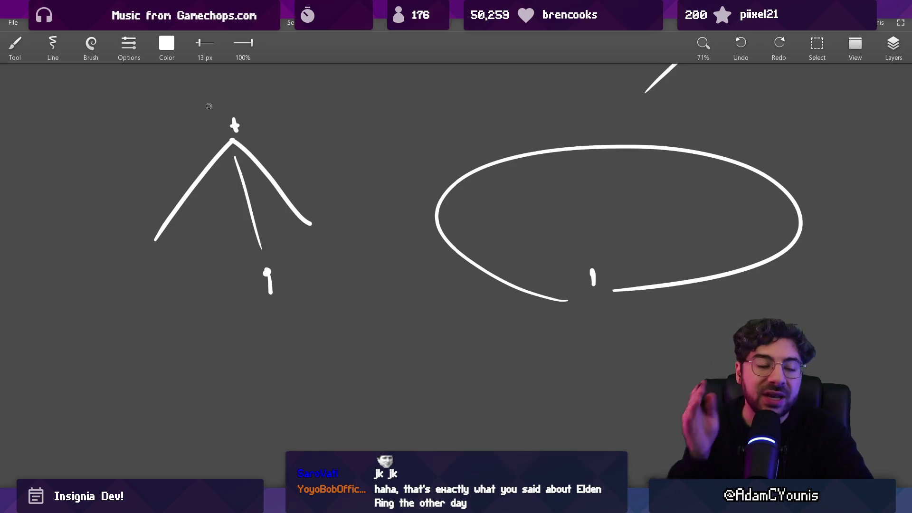
Frame the peaked figure in a box and circle its plus-shaped head
mouse_move(164, 120)
mouse_down()
mouse_move(178, 298)
mouse_move(298, 88)
mouse_move(339, 277)
mouse_up()
drag(198, 302, 339, 298)
drag(236, 102, 227, 101)
Box the ellipse and add three radiating lines inside it
scroll(295, 160, right, 5)
mouse_move(252, 136)
mouse_down()
mouse_move(263, 346)
mouse_move(689, 163)
mouse_move(287, 167)
mouse_up()
scroll(393, 198, left, 4)
drag(325, 227, 394, 257)
drag(450, 186, 441, 254)
drag(545, 212, 465, 257)
drag(485, 268, 572, 263)
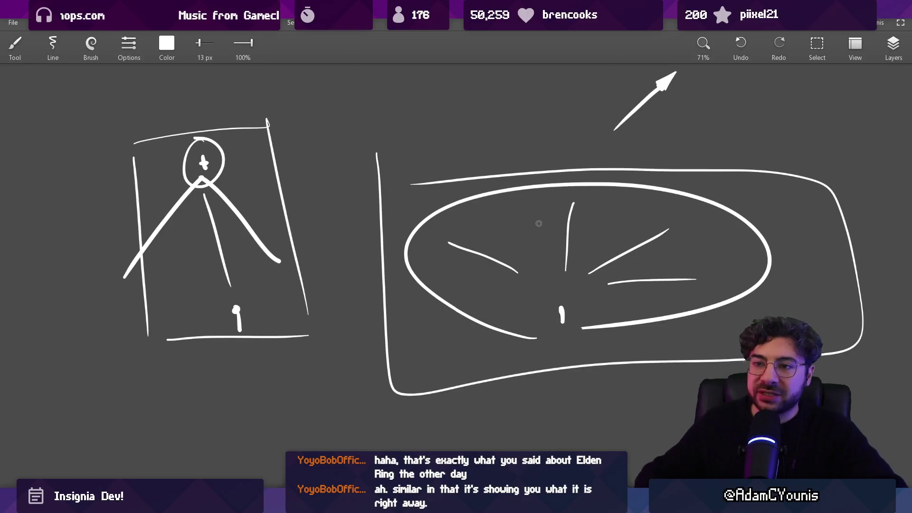
drag(212, 114, 245, 152)
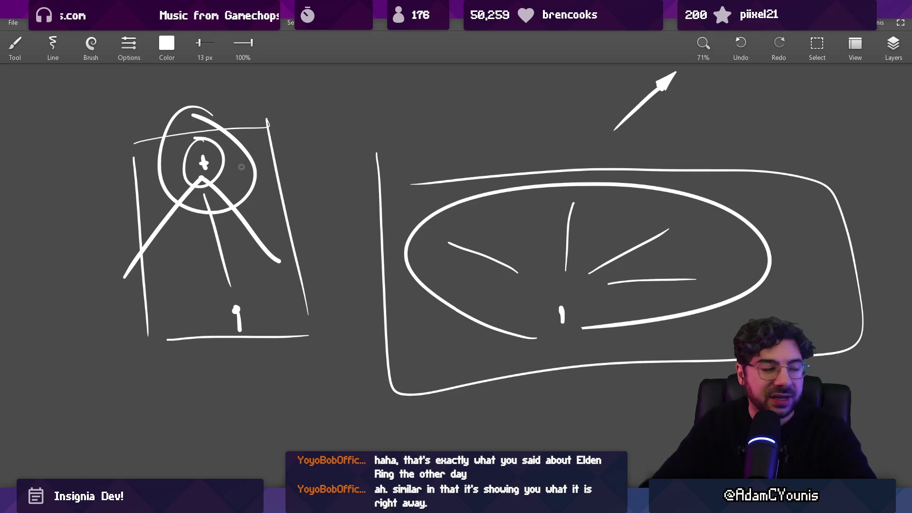
key(ctrl+z)
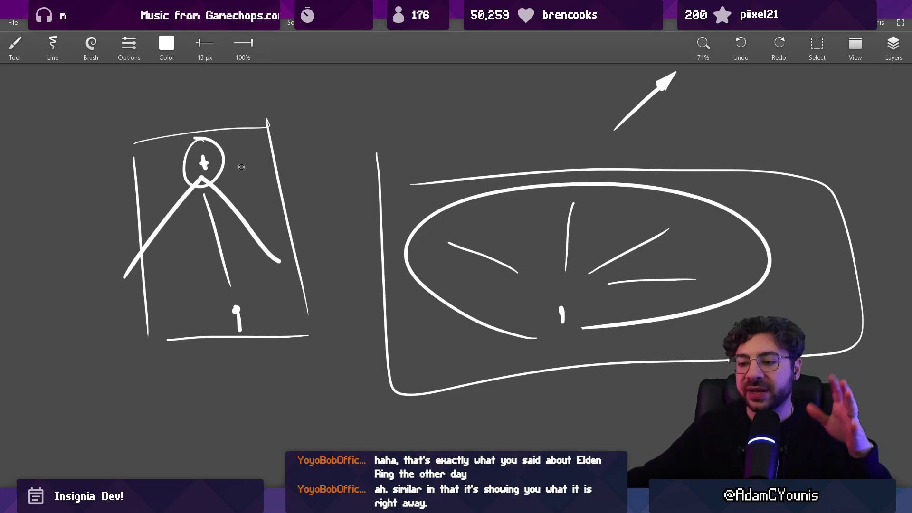
Pan the canvas right and switch to the eraser
mouse_move(321, 503)
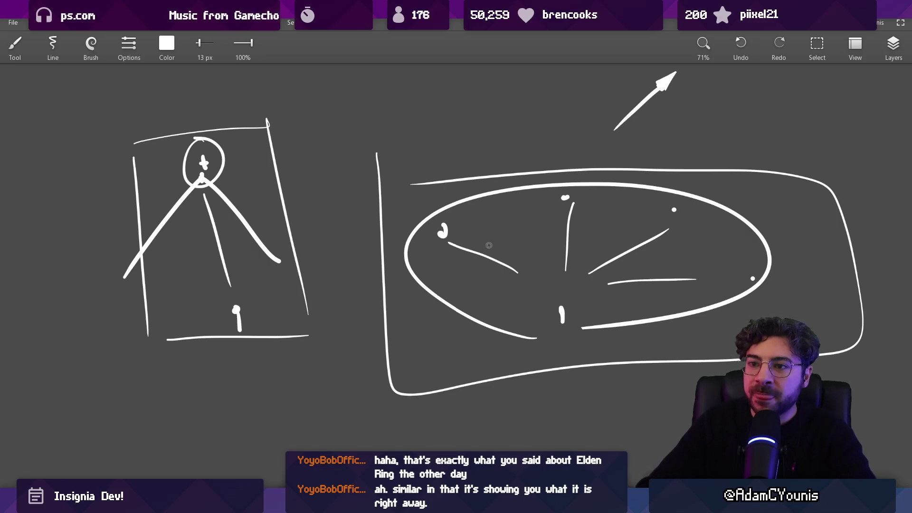
scroll(488, 245, right, 3)
key(e)
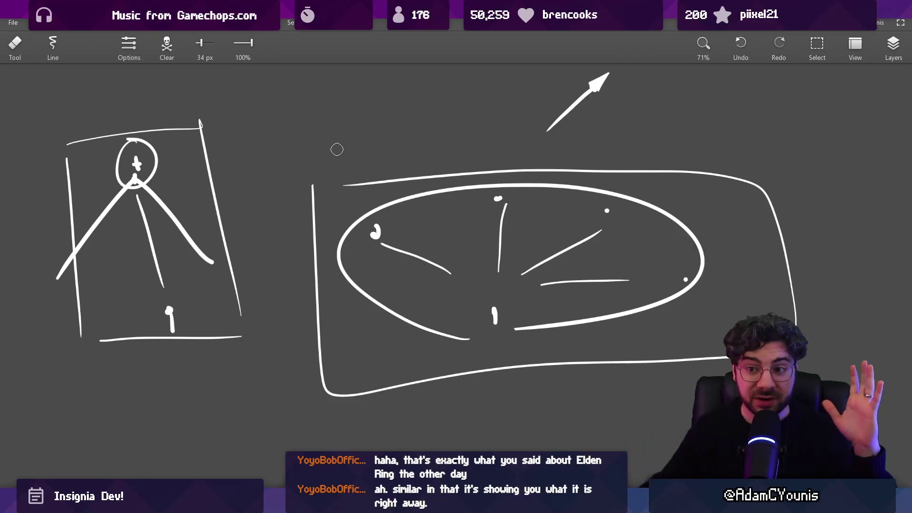
With the brush, draw a long diagonal arrow with a small reverse arrow left of the figure
key(b)
scroll(266, 195, left, 10)
drag(197, 252, 372, 77)
scroll(380, 95, up, 1)
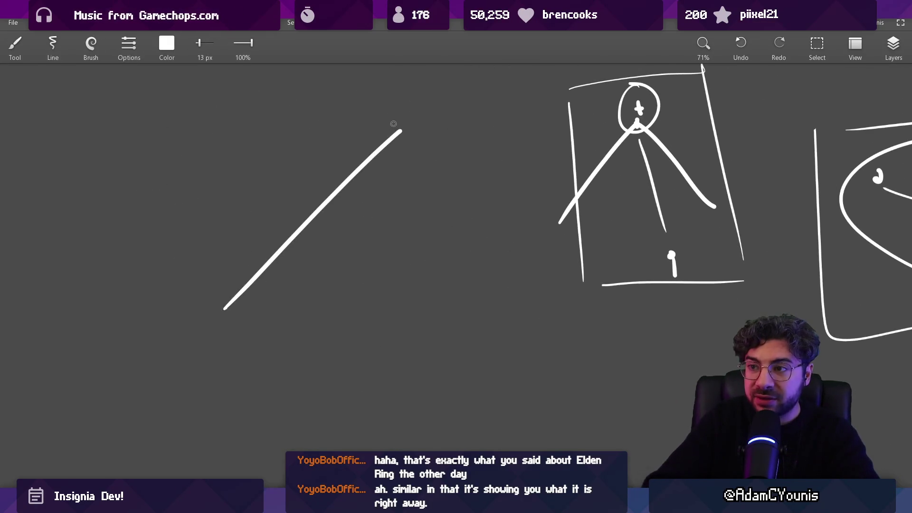
scroll(323, 209, up, 3)
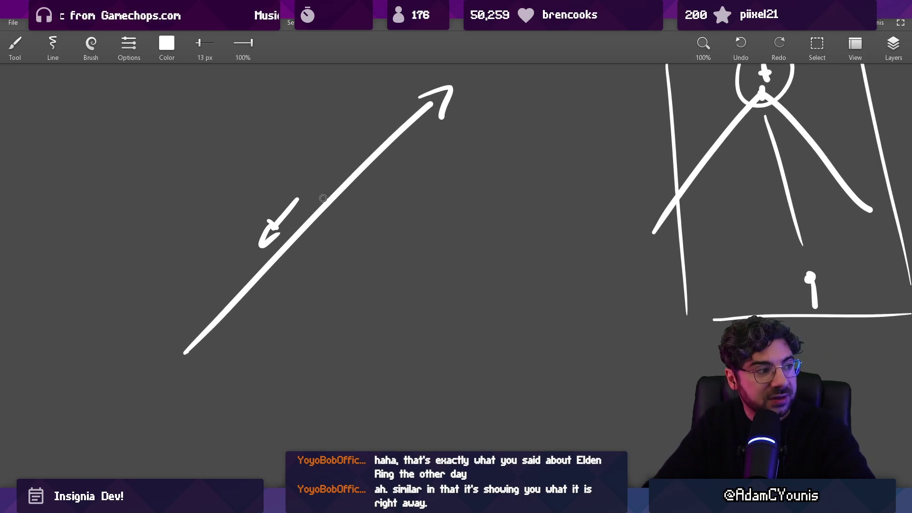
drag(351, 186, 343, 231)
drag(323, 186, 324, 188)
key(ctrl+z)
drag(238, 214, 256, 227)
key(ctrl+z)
drag(239, 290, 229, 323)
Add small chest boxes inside the oval, undoing a stray stroke around it
scroll(306, 250, right, 15)
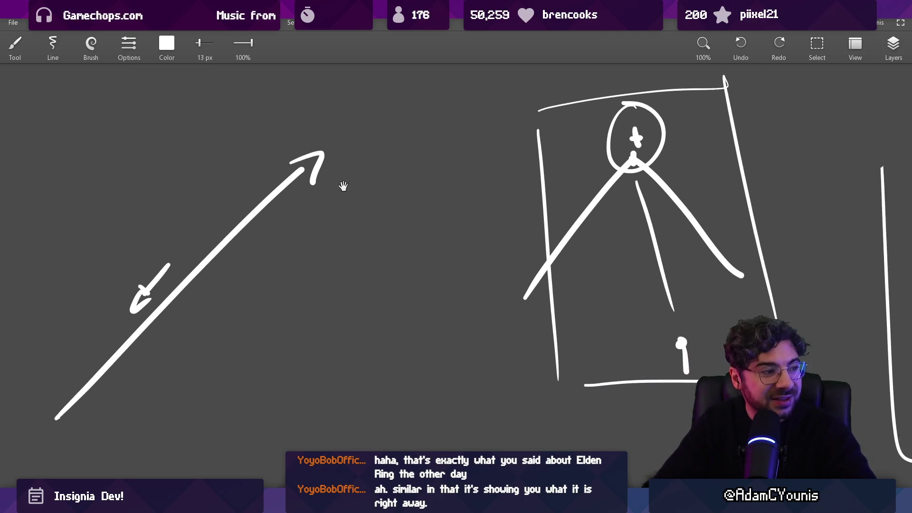
mouse_move(353, 374)
mouse_down()
mouse_move(545, 178)
mouse_move(421, 361)
mouse_up()
key(ctrl+z)
scroll(461, 270, down, 5)
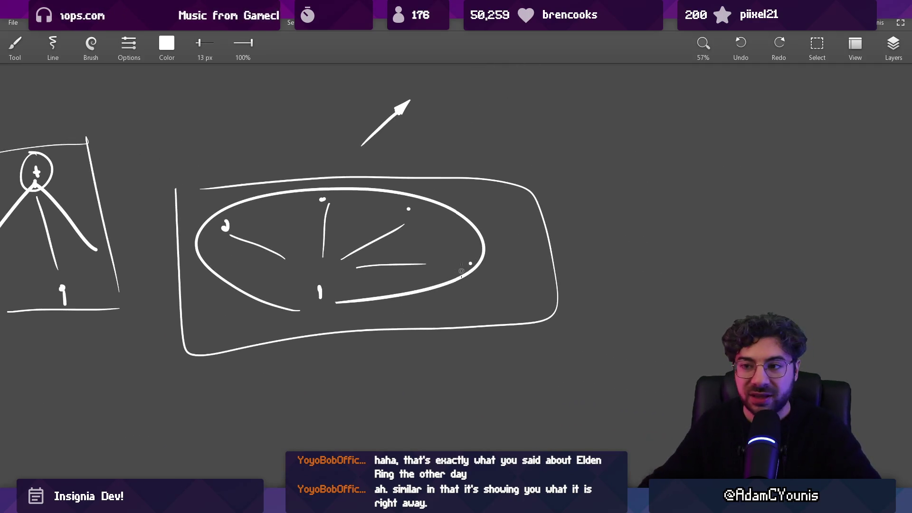
scroll(276, 235, up, 5)
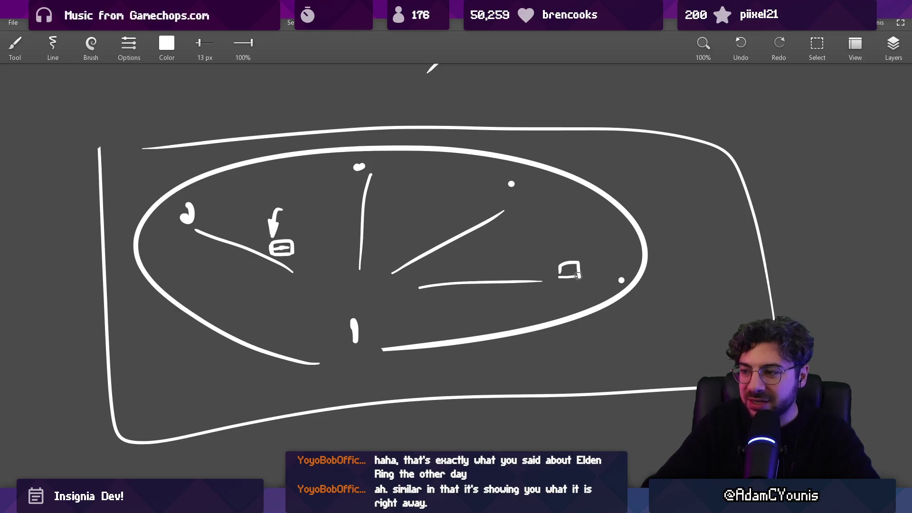
Zoom out and draw a rectangle around the diagonal arrow sketch
scroll(571, 267, down, 5)
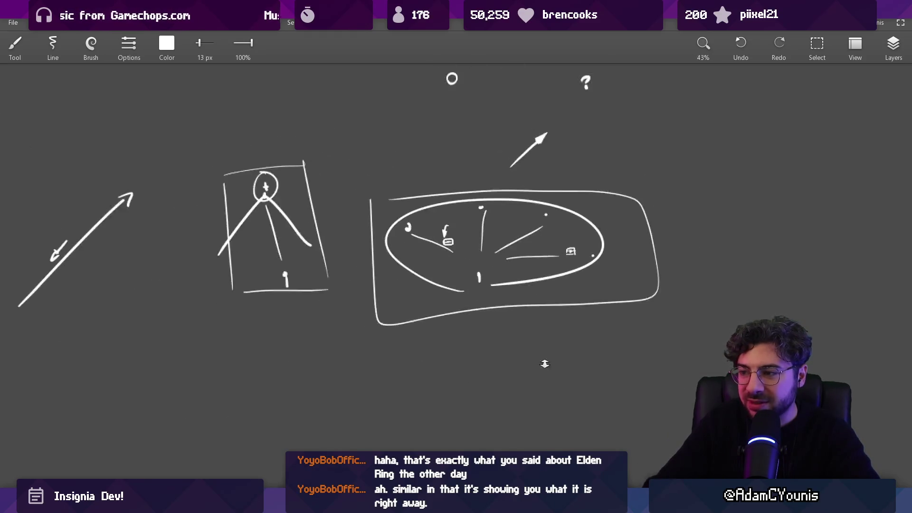
drag(537, 264, 572, 281)
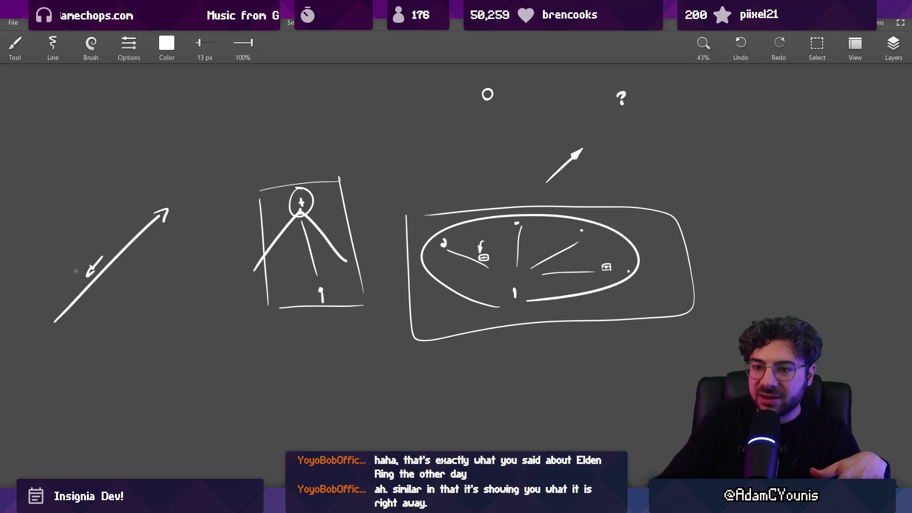
mouse_move(69, 268)
mouse_down()
mouse_move(128, 197)
mouse_move(64, 210)
mouse_up()
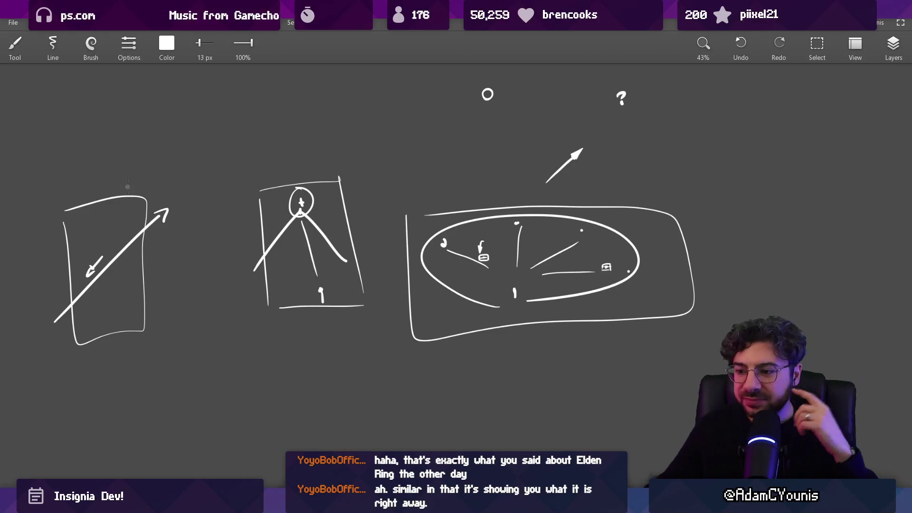
Try several diagonal strokes across the oval, then undo them
scroll(188, 220, up, 5)
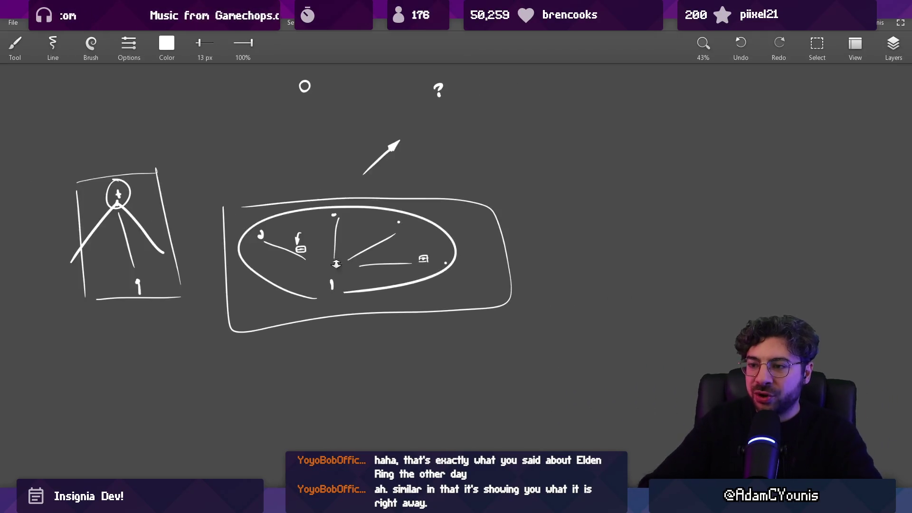
drag(186, 186, 161, 280)
drag(261, 156, 209, 316)
drag(328, 143, 283, 324)
drag(392, 148, 357, 322)
drag(458, 166, 428, 293)
drag(503, 186, 474, 318)
key(ctrl+z)
key(ctrl+z)
key(ctrl+z)
key(ctrl+z)
key(ctrl+z)
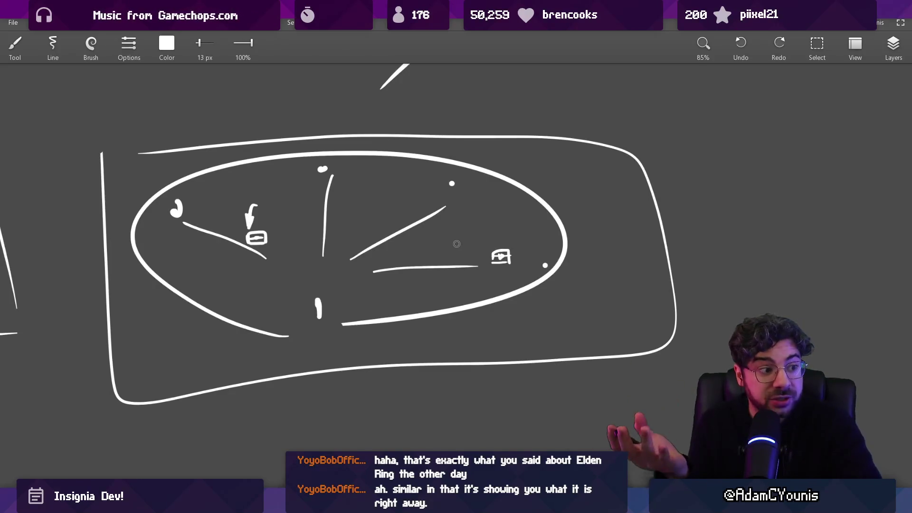
Draw a plus sign at the arrow's upper tip, then return to Unity
mouse_move(209, 294)
mouse_down()
mouse_move(427, 285)
mouse_move(535, 260)
mouse_up()
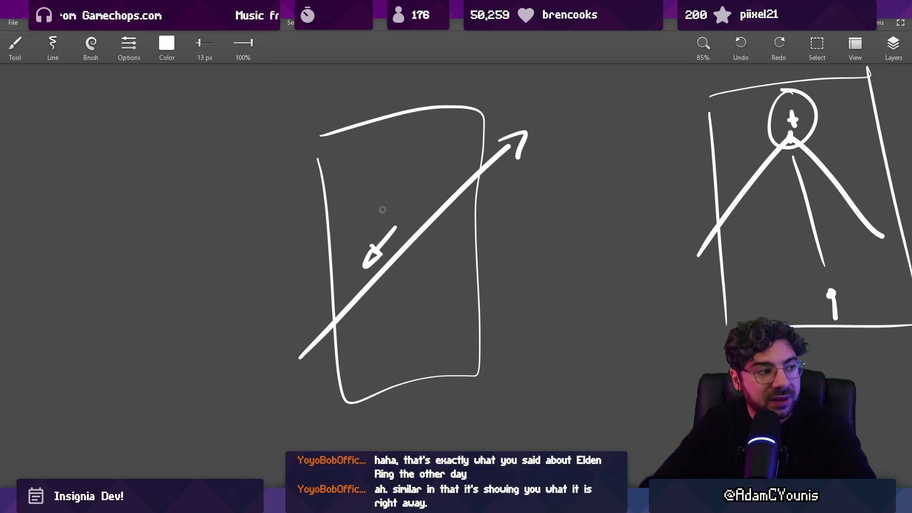
drag(543, 126, 547, 128)
drag(533, 122, 563, 112)
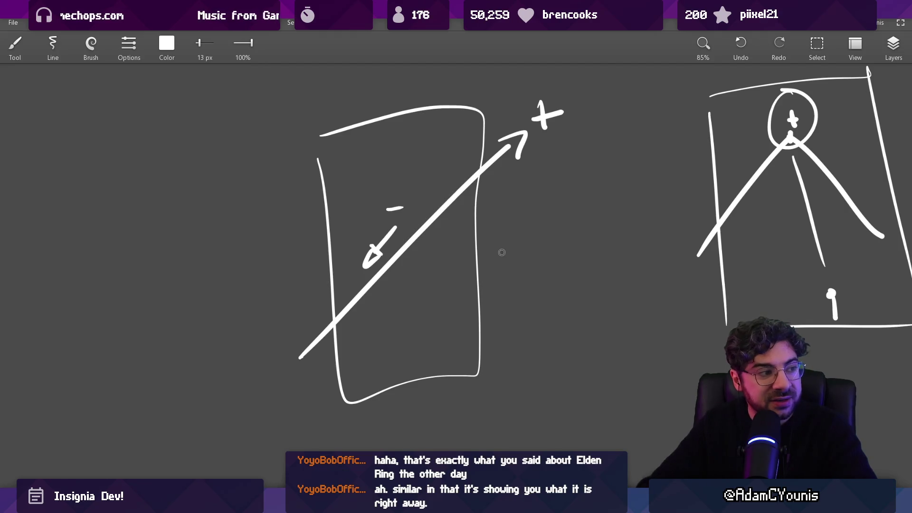
scroll(482, 238, down, 10)
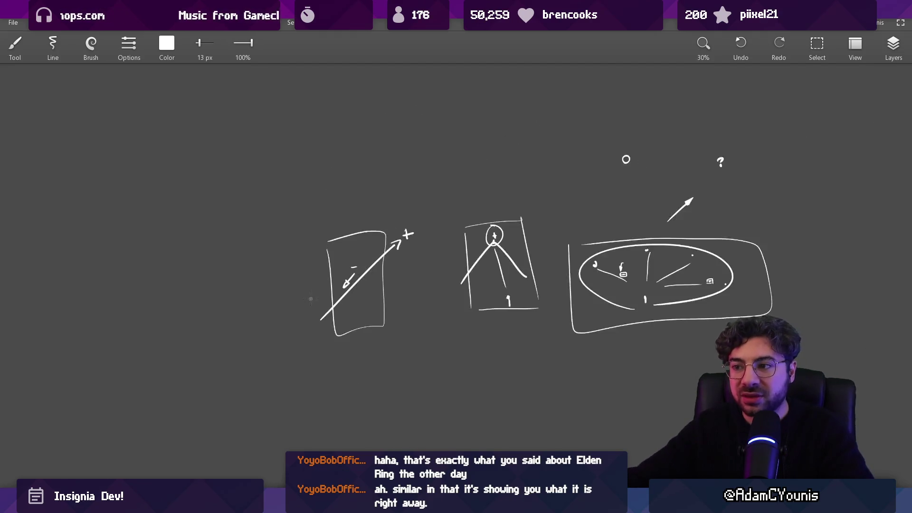
scroll(152, 275, up, 3)
scroll(152, 275, up, 2)
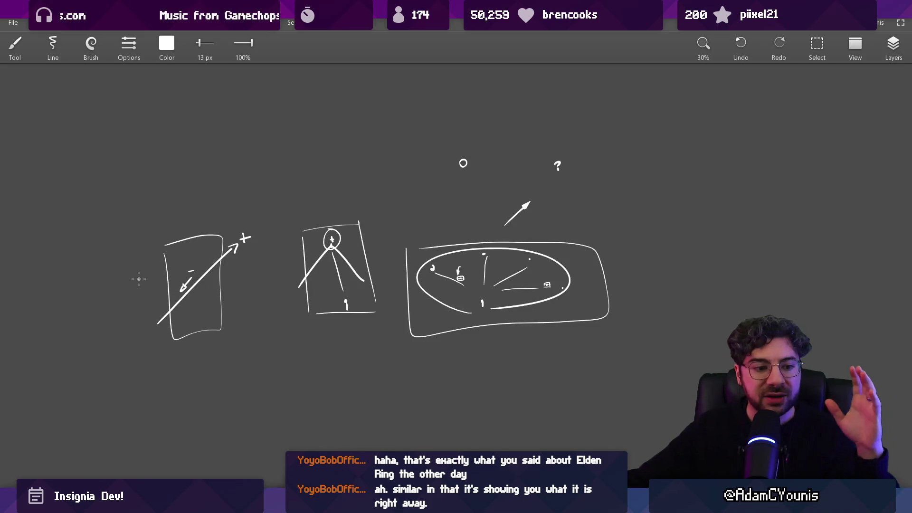
key(alt+Tab)
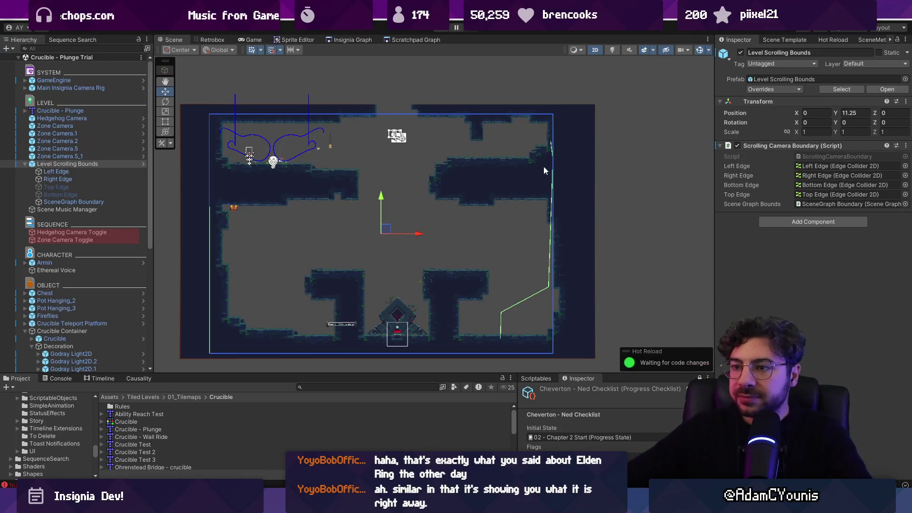
Edit the Right Edge collider and drag its lower points into a vertical line
click(58, 179)
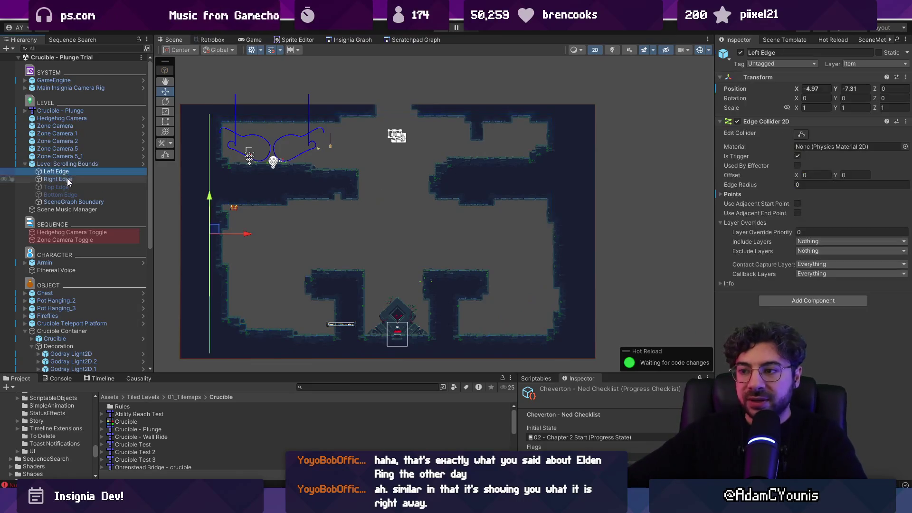
click(802, 134)
mouse_move(501, 338)
mouse_down()
mouse_move(559, 346)
mouse_move(549, 340)
mouse_up()
drag(501, 312, 549, 299)
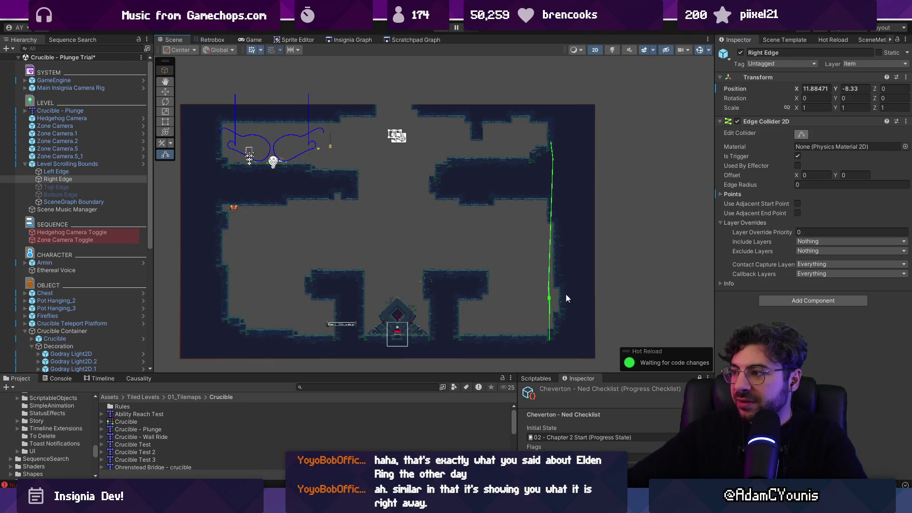
Delete the three middle collider points, leaving only two Points elements
click(734, 195)
right_click(756, 223)
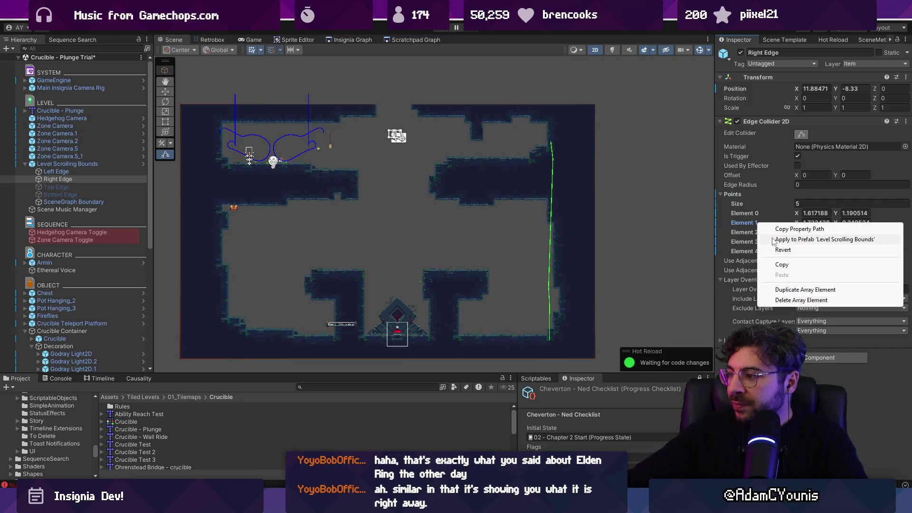
click(769, 300)
right_click(746, 223)
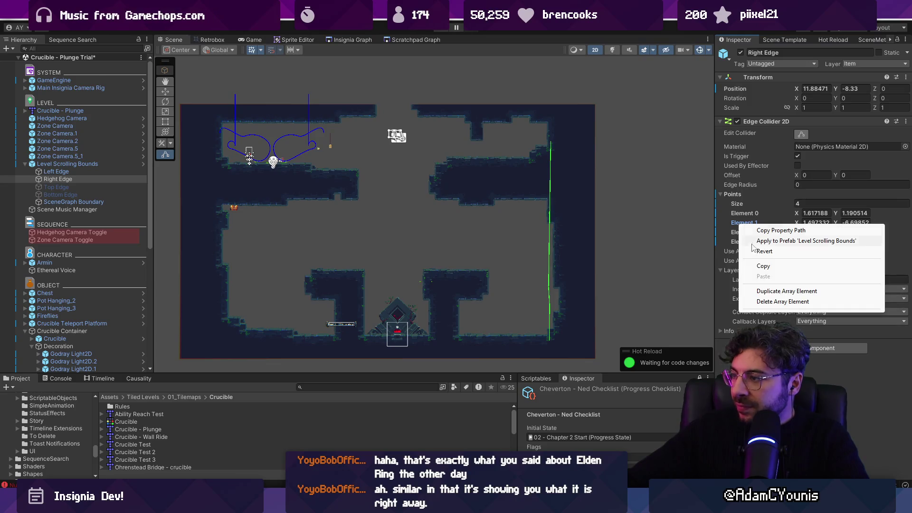
click(779, 298)
right_click(745, 223)
click(779, 299)
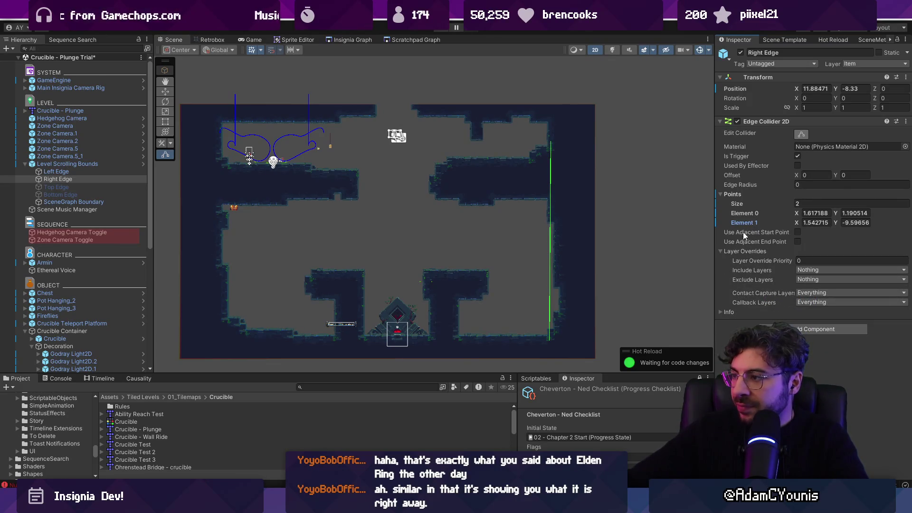
Set Element 0 X to 1.6 and shift the Right Edge further right to X 12.34777
click(816, 213)
text(1.6)
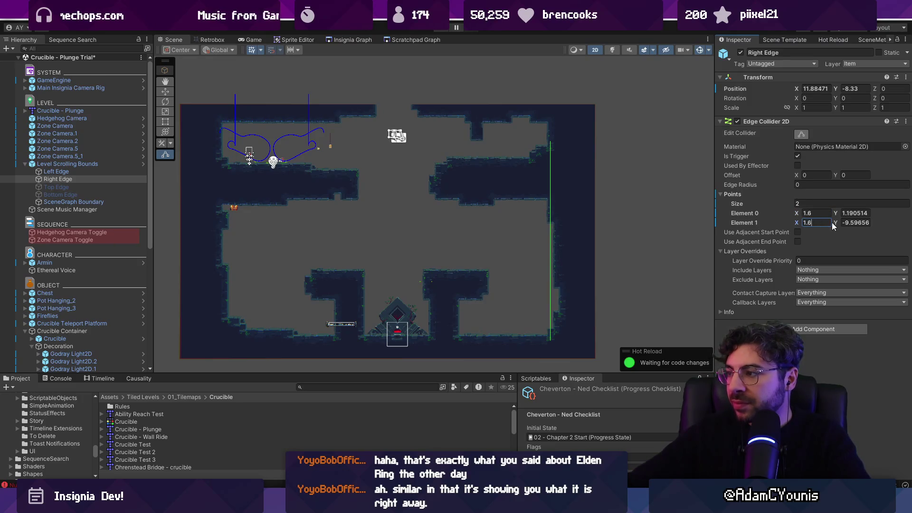
click(669, 256)
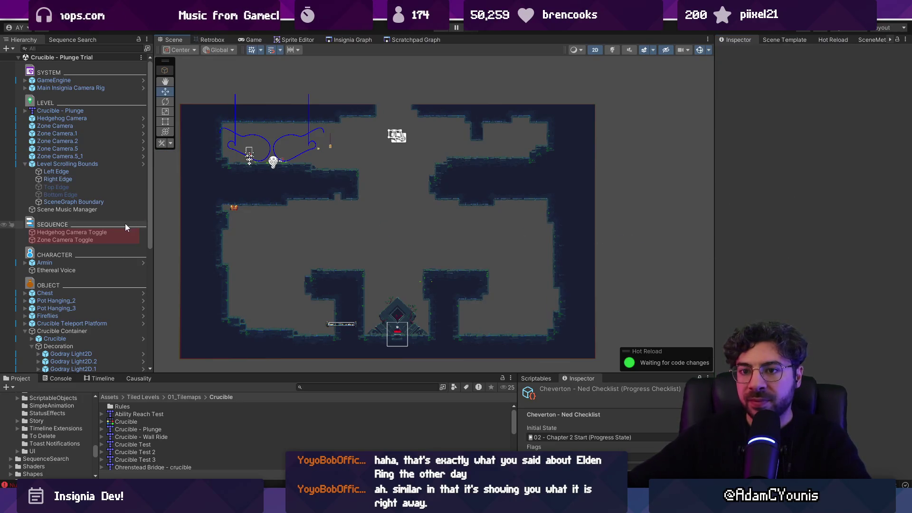
click(94, 177)
drag(545, 241, 601, 240)
key(alt+Tab)
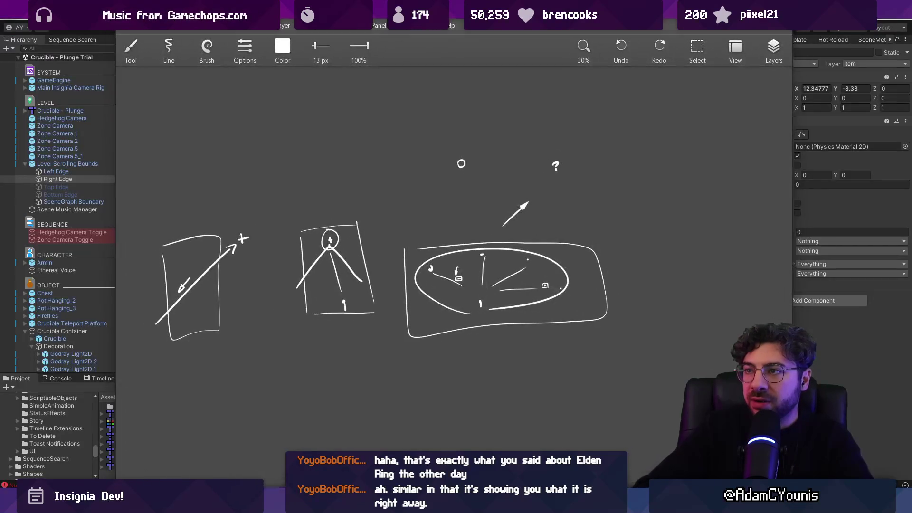
Circle the left and middle sketches and undo both, then select the Chest in Unity
drag(310, 261, 478, 234)
scroll(386, 290, up, 2)
drag(383, 148, 312, 126)
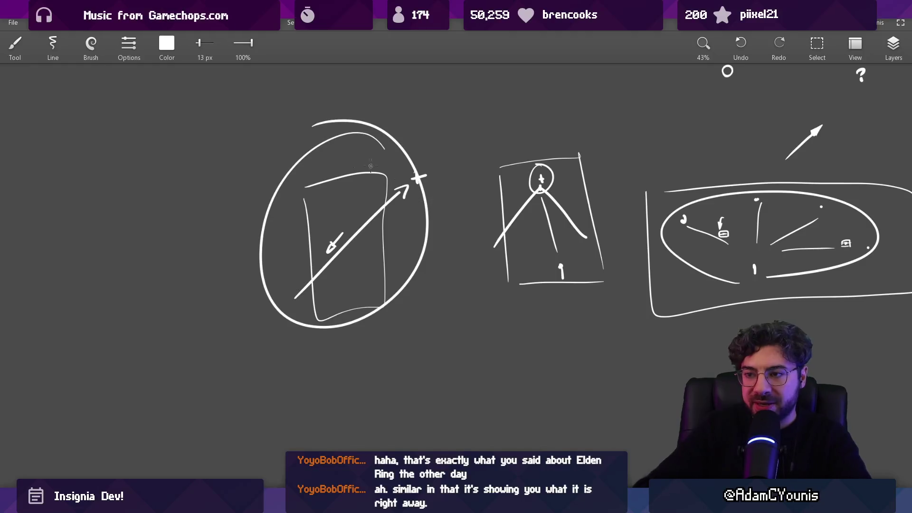
key(ctrl+z)
drag(548, 313, 539, 145)
key(ctrl+z)
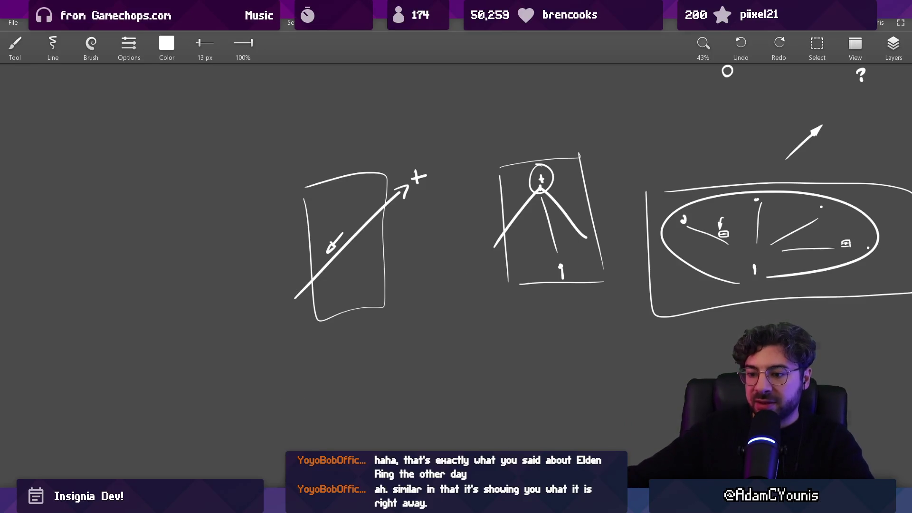
key(alt+Tab)
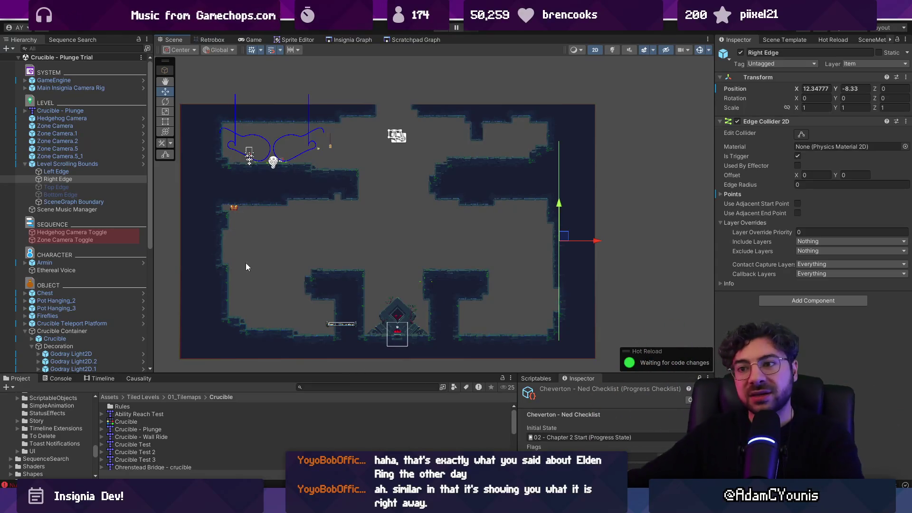
click(233, 206)
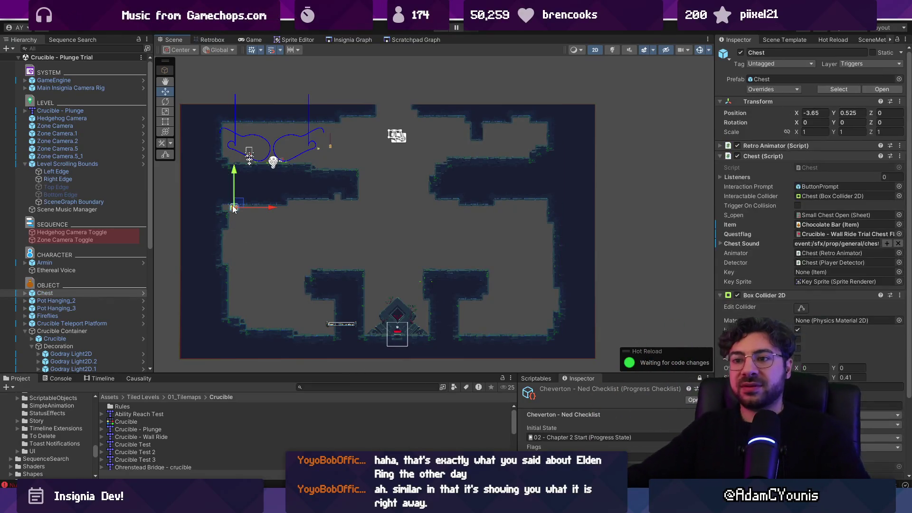
Move the Chest down near the lower platforms
click(100, 293)
mouse_move(233, 206)
mouse_down()
mouse_move(245, 205)
mouse_move(309, 269)
mouse_move(326, 266)
mouse_up()
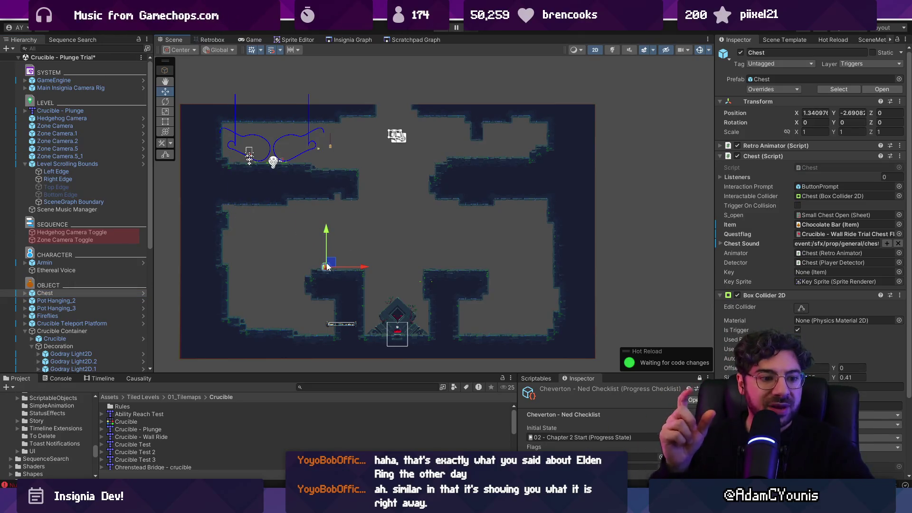
scroll(325, 161, up, 2)
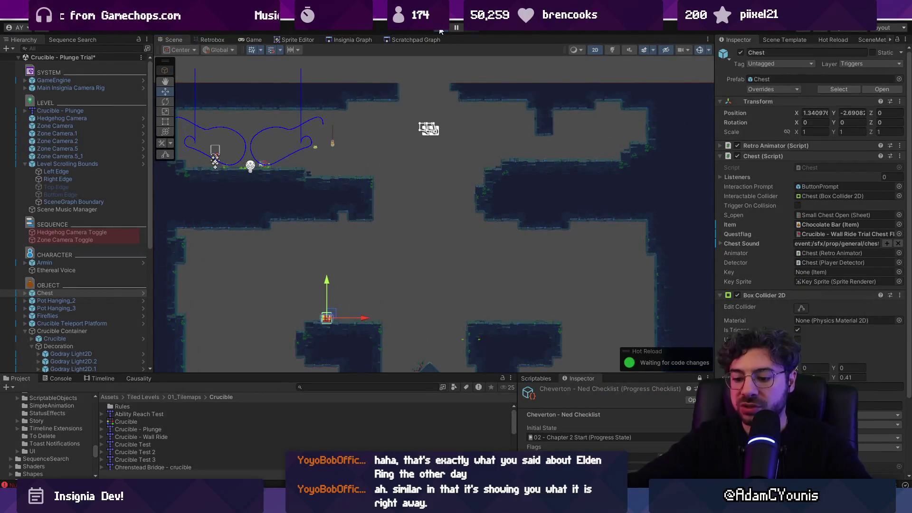
Play-test the level, running and jumping the character down beside the chest
click(440, 29)
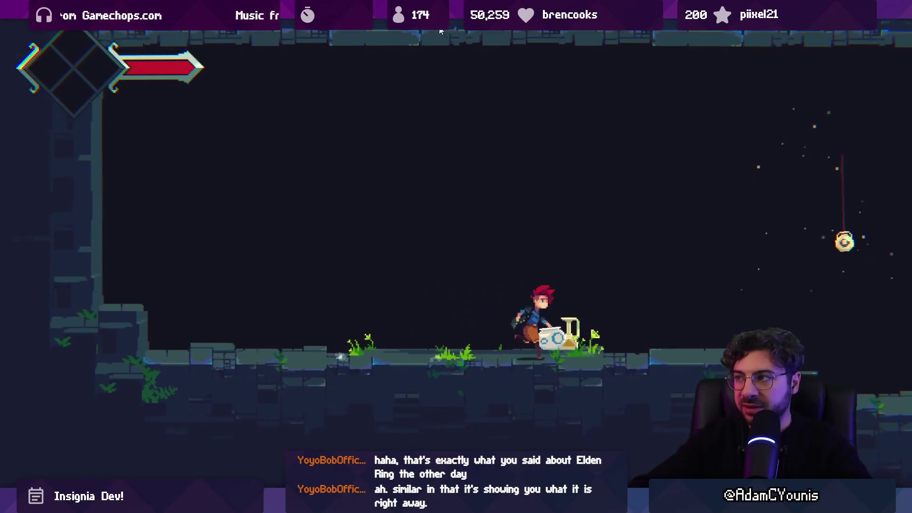
key(Left)
key(space)
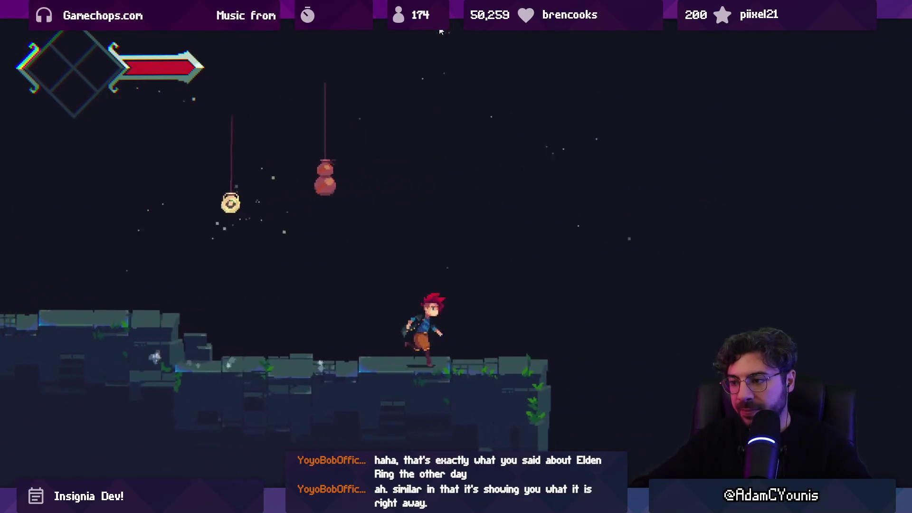
key(Right)
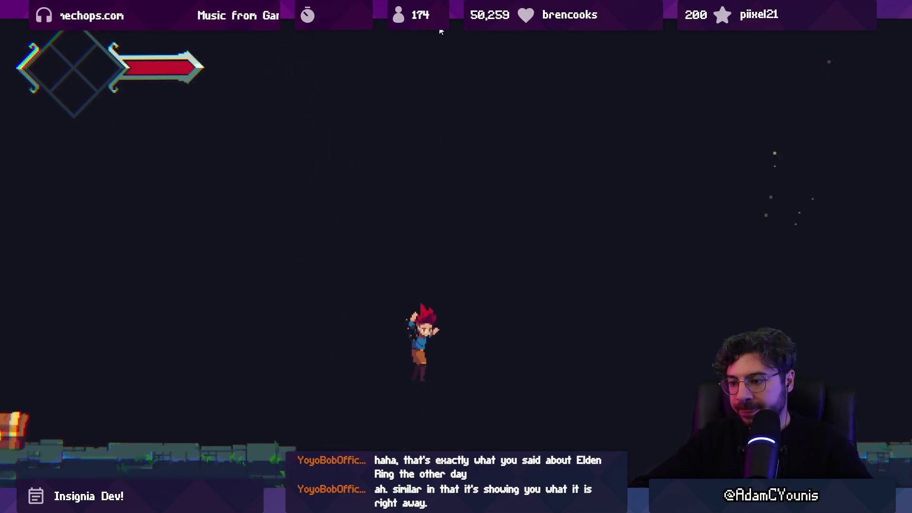
key(shift+space)
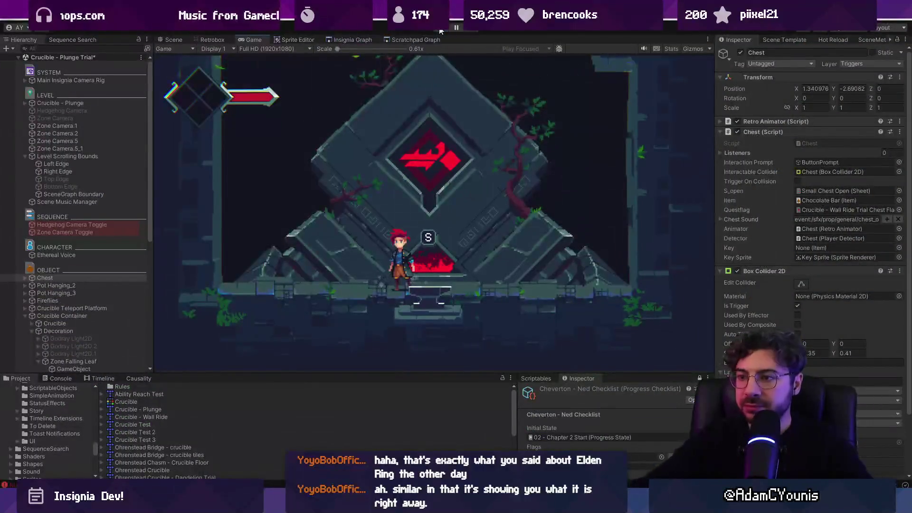
click(441, 29)
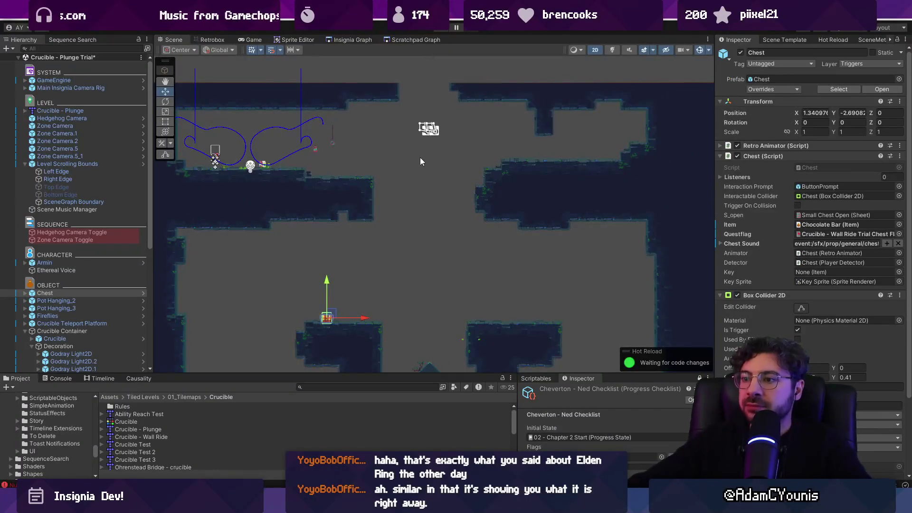
Search the Project panel for 'wind t:prefab' and drop the Wind Field prefab into the level centre
scroll(420, 158, down, 3)
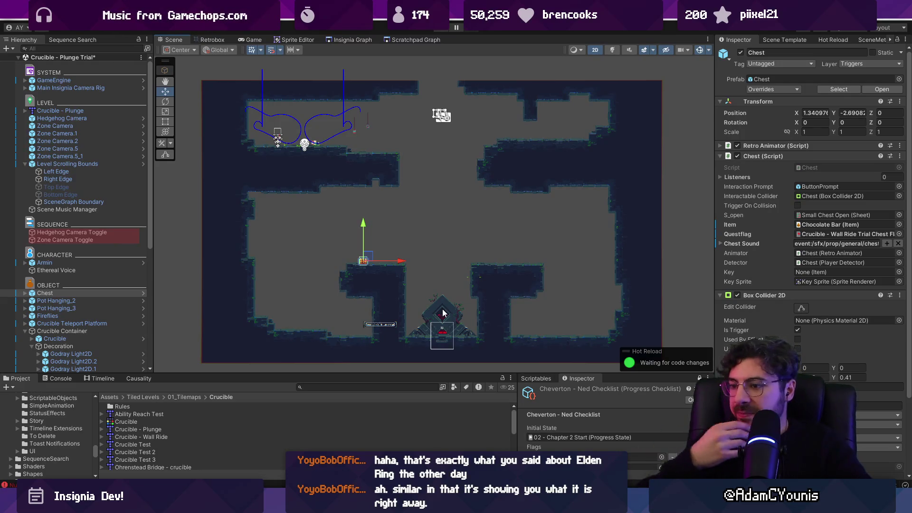
click(387, 386)
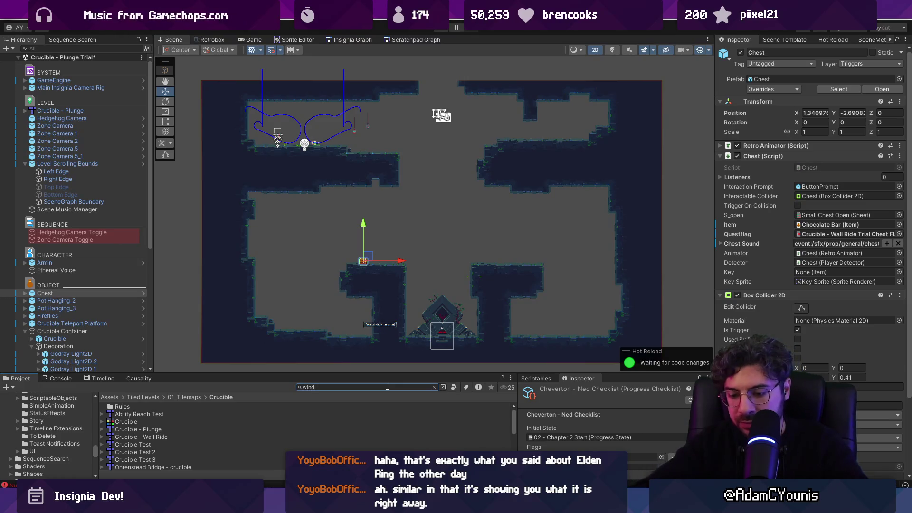
text(wind)
text(l)
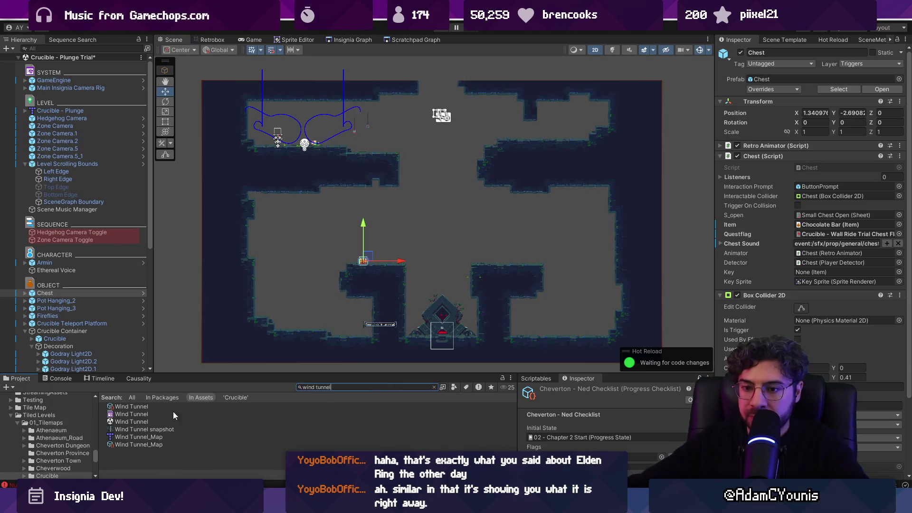
key(BackSpace)
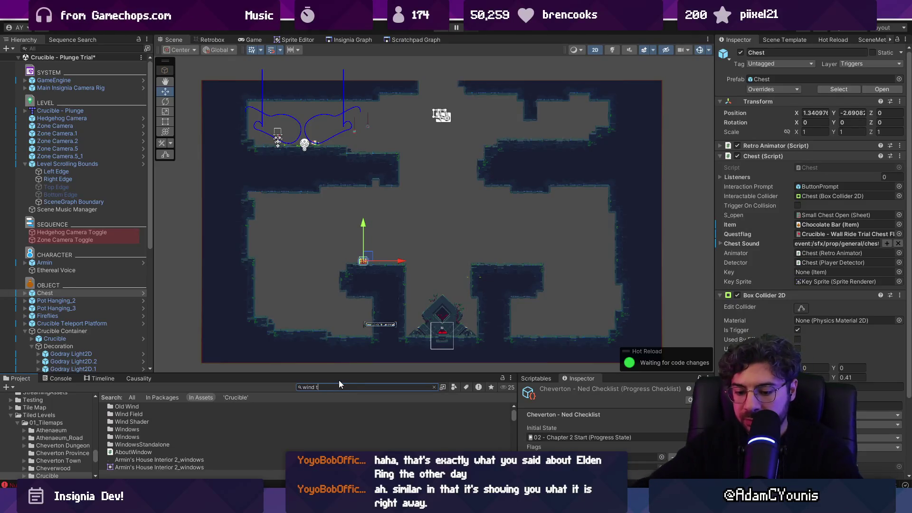
text(t:prefab)
mouse_move(143, 414)
mouse_down()
mouse_move(455, 253)
mouse_move(426, 241)
mouse_up()
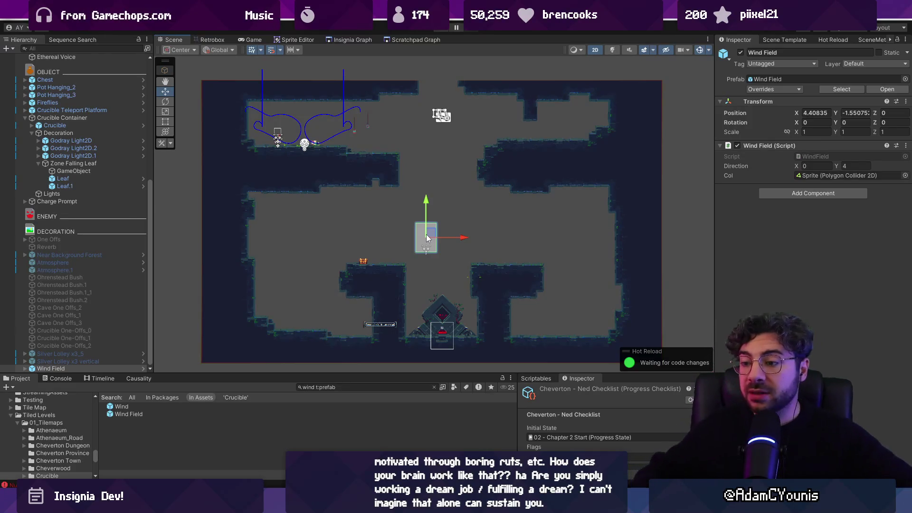
key(alt+Tab)
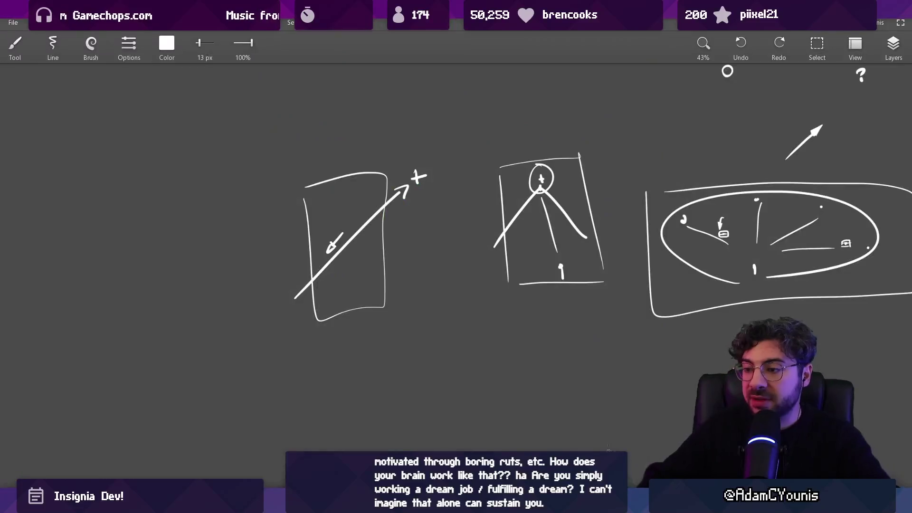
Pan to empty canvas and draw a long arc between two stars
mouse_move(376, 445)
mouse_down()
mouse_move(377, 326)
mouse_move(434, 170)
mouse_up()
scroll(376, 326, down, 3)
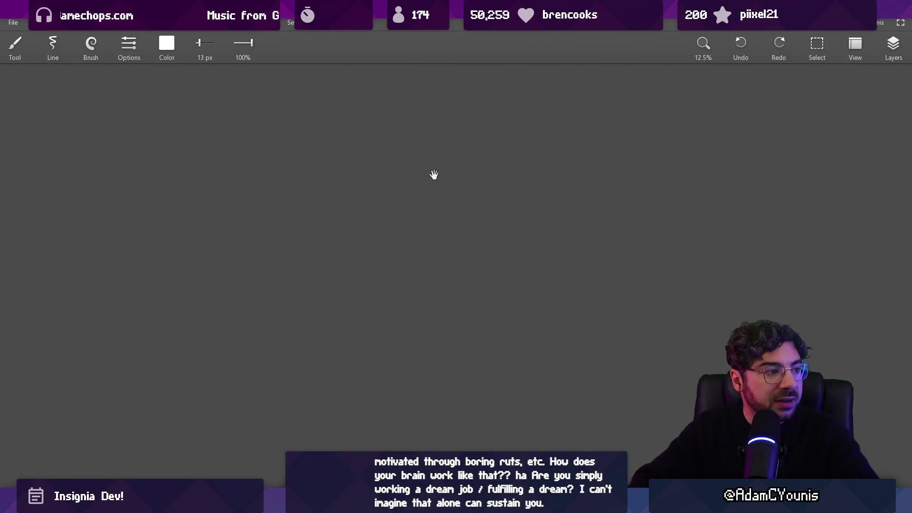
scroll(431, 183, up, 3)
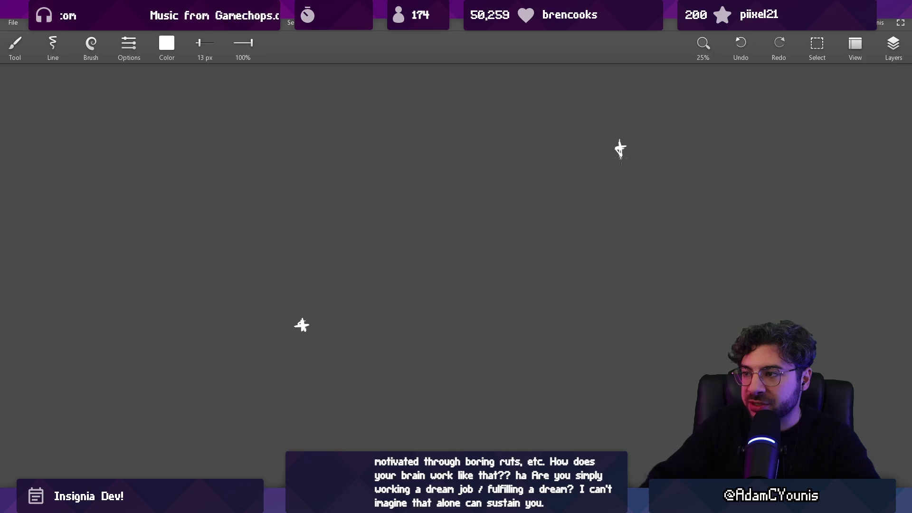
drag(293, 304, 628, 149)
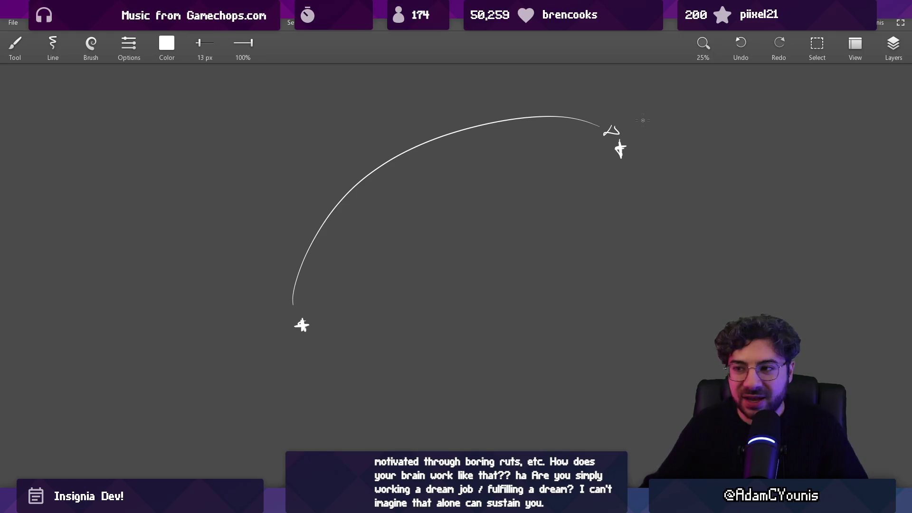
Draw a short upward arc from the lower star and a box around the middle star
key(e)
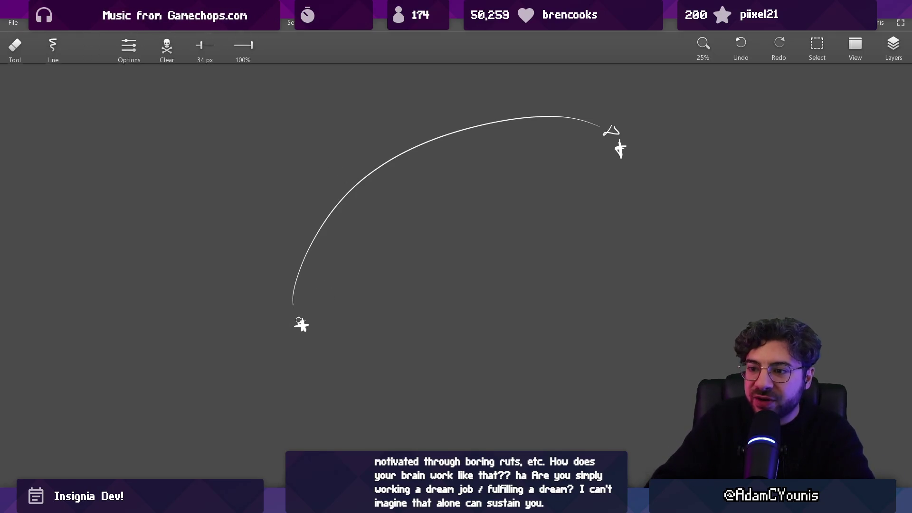
key(b)
drag(335, 316, 388, 278)
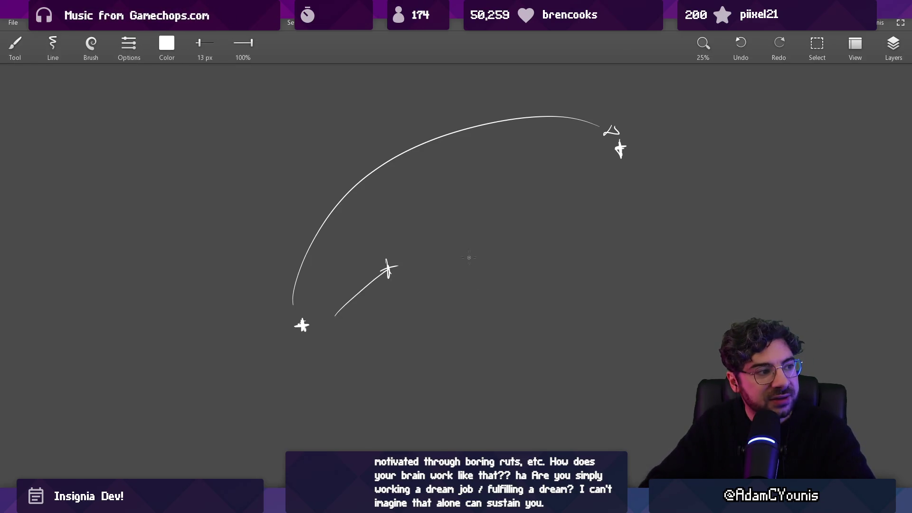
mouse_move(335, 315)
mouse_down()
mouse_move(366, 285)
mouse_move(395, 289)
mouse_up()
key(ctrl+z)
drag(411, 245, 414, 241)
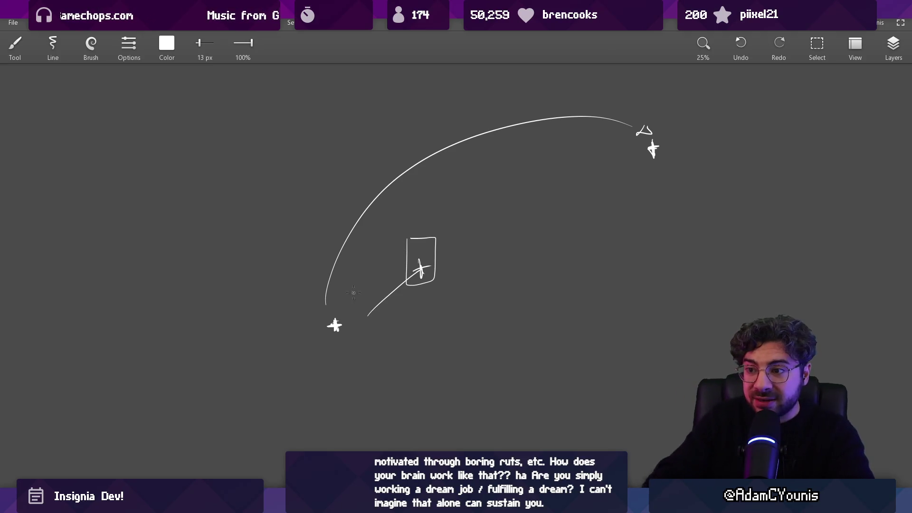
Lasso the short arc and box sketch and place a copy down-right
mouse_move(473, 258)
mouse_down()
mouse_move(403, 258)
mouse_move(442, 251)
mouse_up()
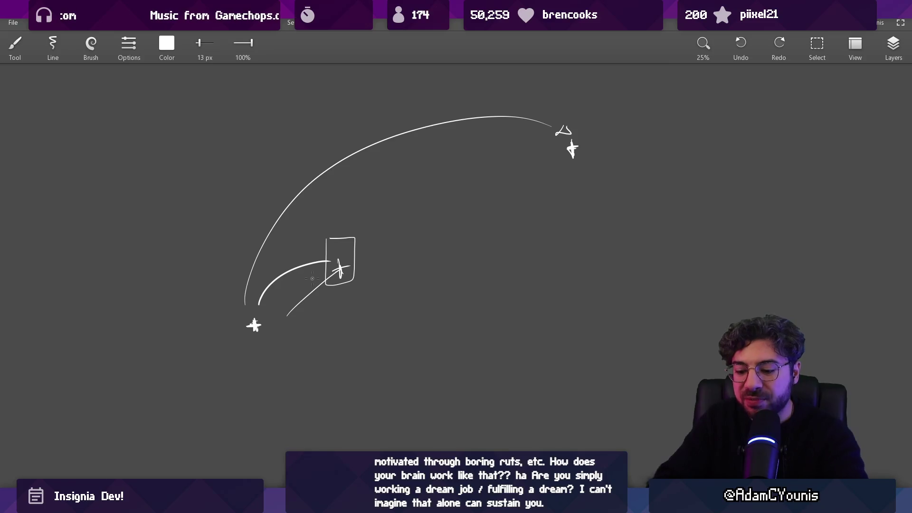
key(l)
drag(287, 254, 336, 221)
drag(309, 310, 357, 329)
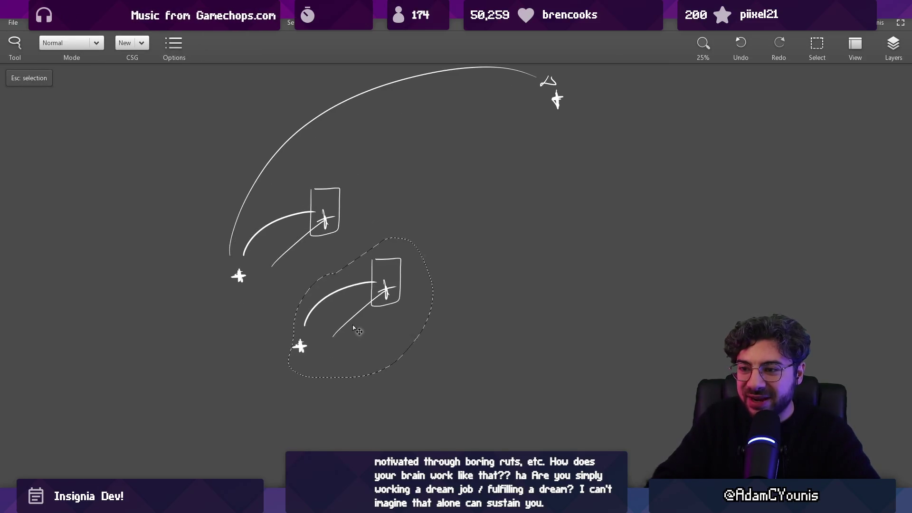
Shrink the copied sketch, then try and undo two straight diagonal lines
key(t)
drag(422, 244, 362, 302)
key(Return)
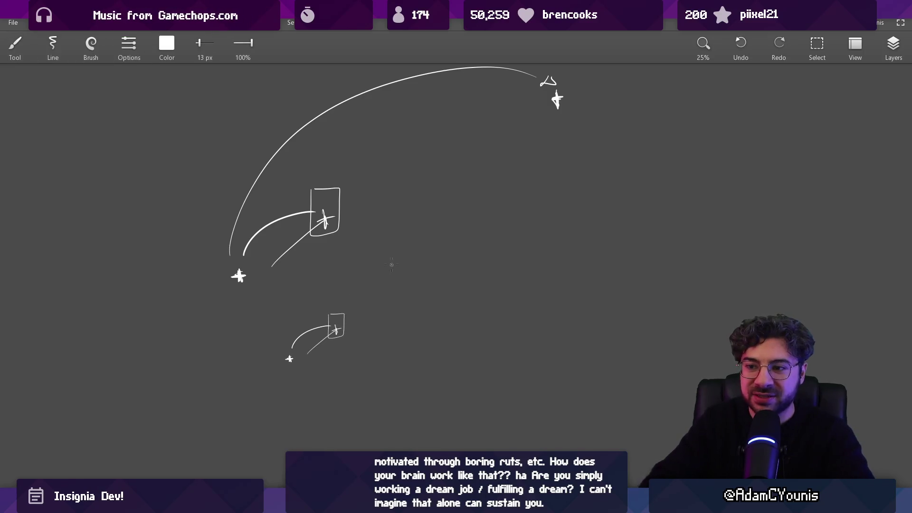
drag(230, 205, 398, 369)
key(ctrl+z)
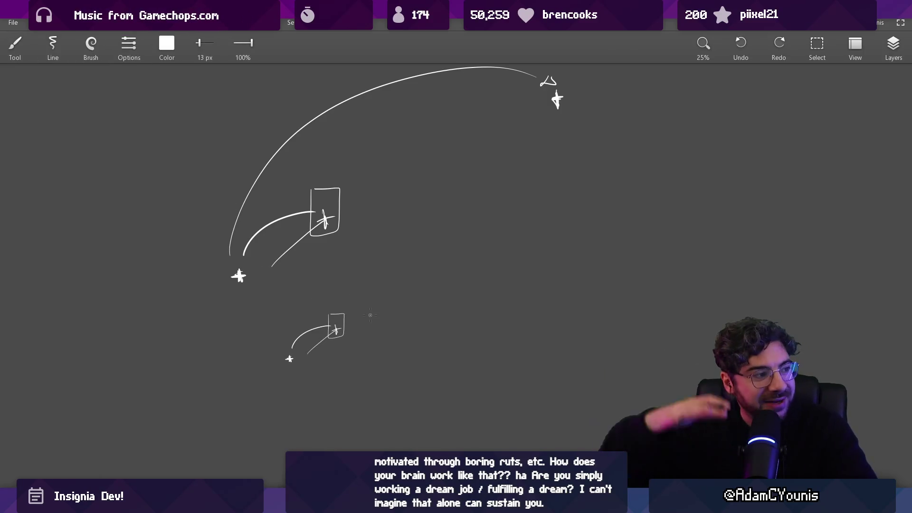
drag(220, 187, 407, 370)
key(ctrl+z)
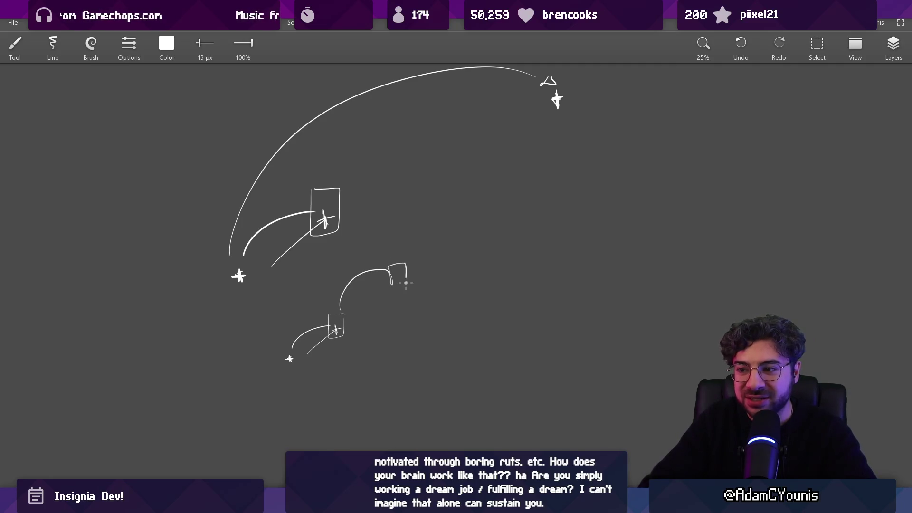
Lasso the lower sketch and shrink the selected copy
scroll(425, 272, down, 2)
key(l)
mouse_move(328, 252)
mouse_down()
mouse_move(285, 352)
mouse_move(323, 256)
mouse_move(359, 338)
mouse_up()
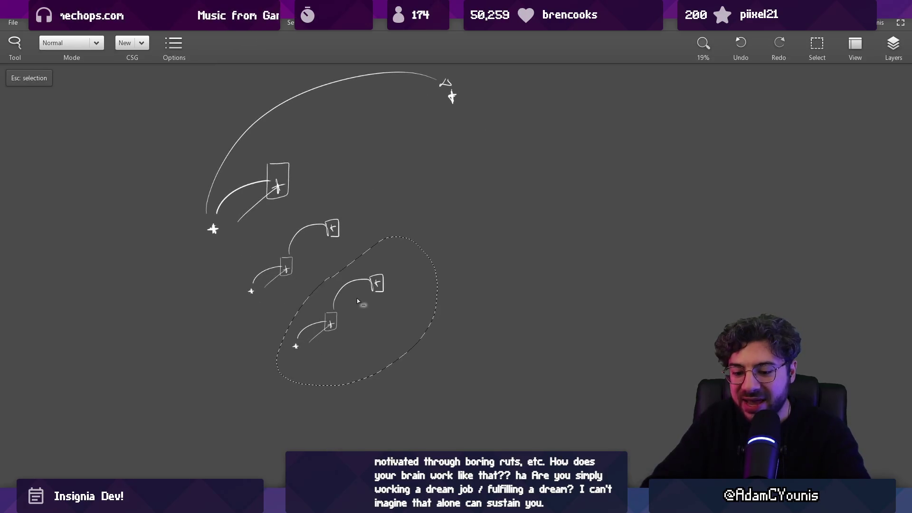
drag(400, 269, 375, 283)
click(379, 271)
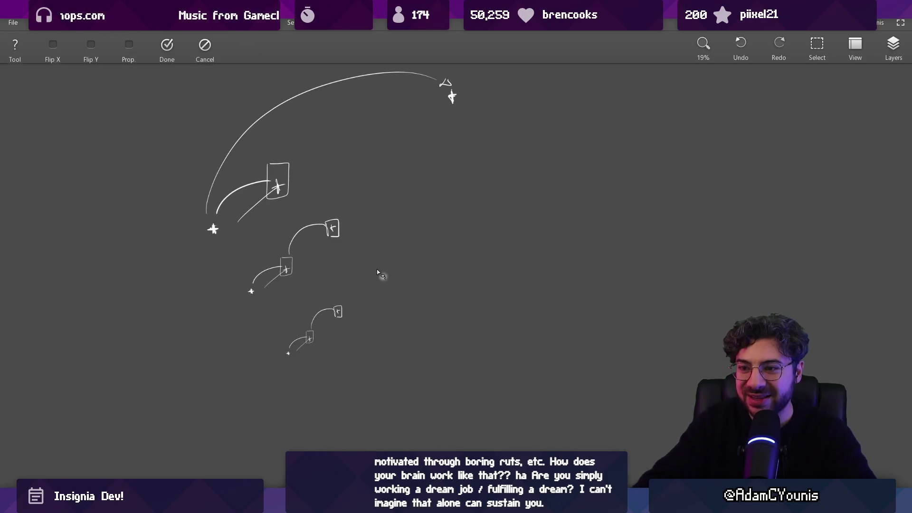
Copy the lowest trajectory sketch down-right and shrink it to about 60%
scroll(348, 272, down, 1)
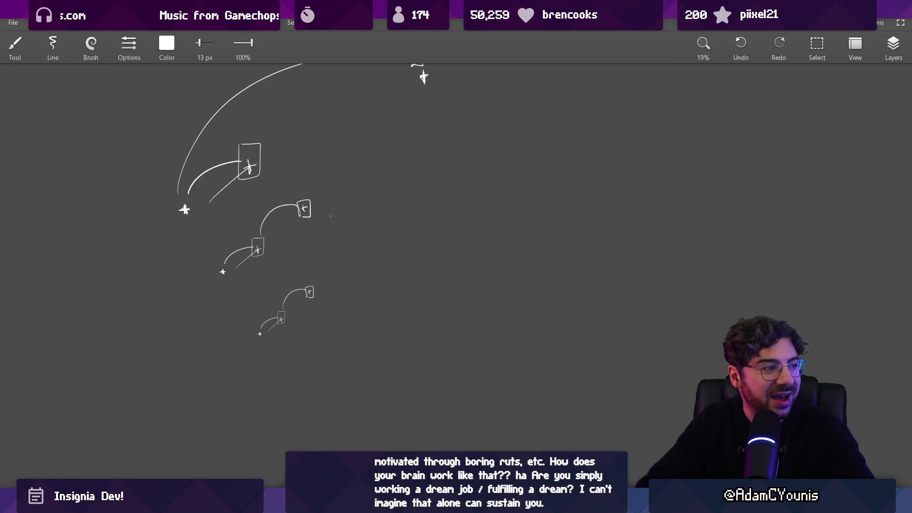
drag(256, 165, 274, 245)
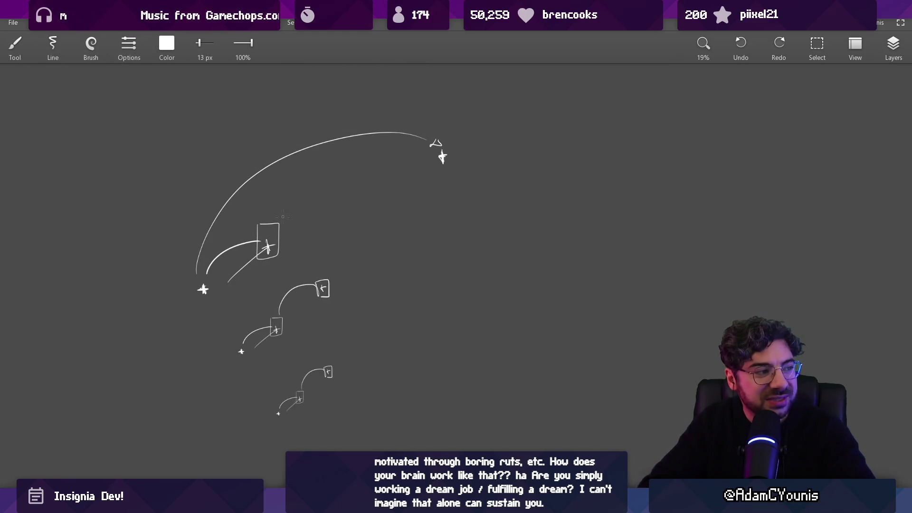
scroll(441, 232, down, 3)
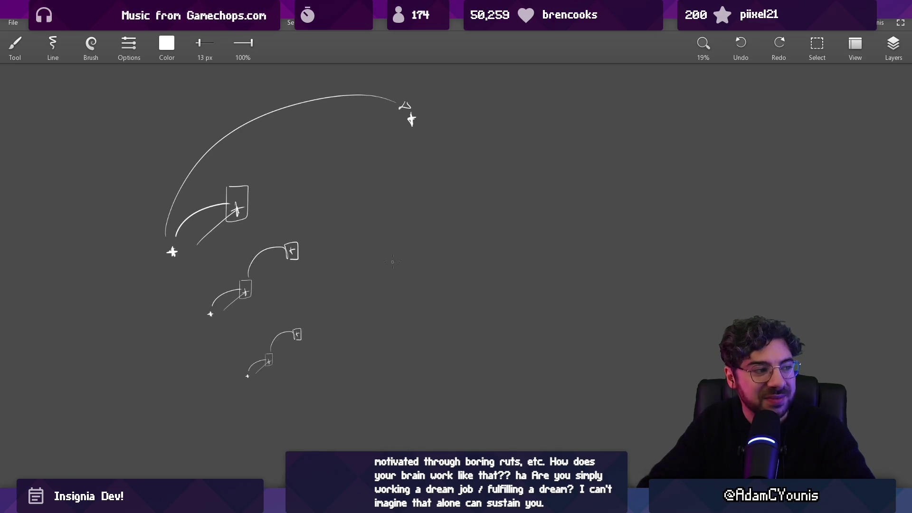
key(l)
mouse_move(291, 265)
mouse_down()
mouse_move(231, 375)
mouse_move(290, 266)
mouse_move(298, 268)
mouse_up()
key(Escape)
key(b)
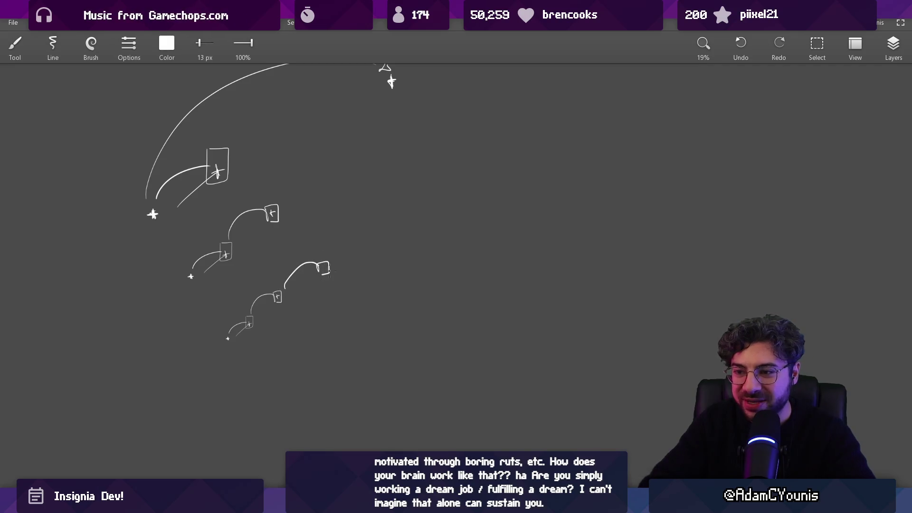
key(l)
drag(311, 234, 285, 250)
drag(294, 287, 342, 336)
key(t)
mouse_move(397, 281)
mouse_down()
mouse_move(362, 316)
mouse_move(347, 320)
mouse_move(344, 309)
mouse_up()
key(Return)
Try a longer diagonal line and undo it
scroll(357, 309, up, 3)
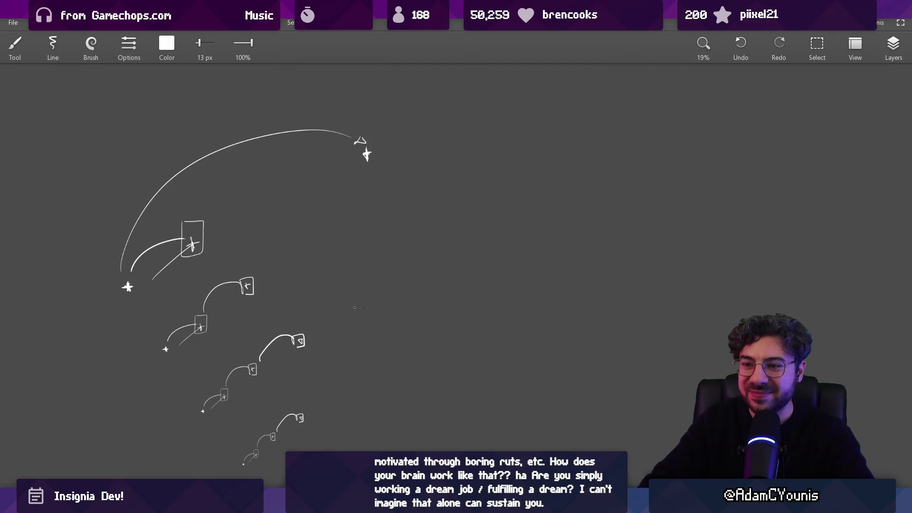
key(ctrl+z)
drag(324, 415, 455, 258)
key(ctrl+z)
Draw a second curved arc beside the top trajectory into the box
scroll(434, 269, down, 3)
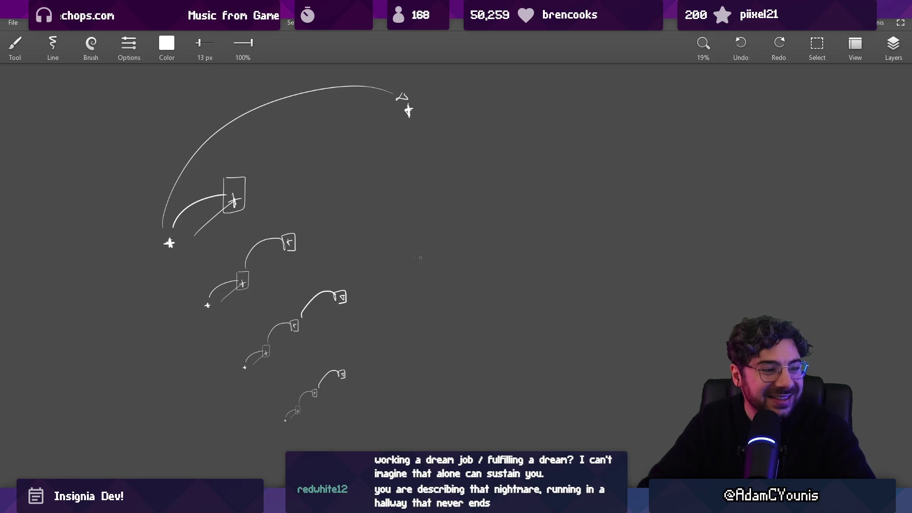
scroll(426, 269, down, 2)
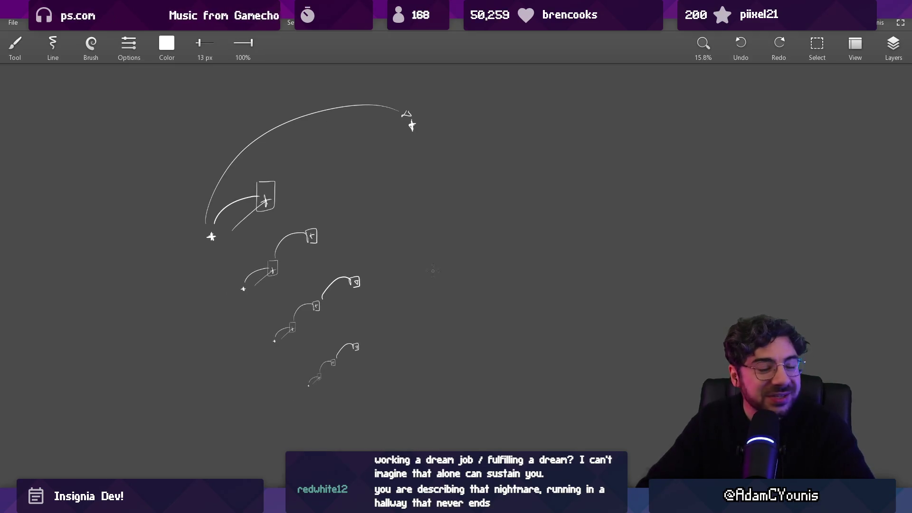
scroll(423, 257, left, 3)
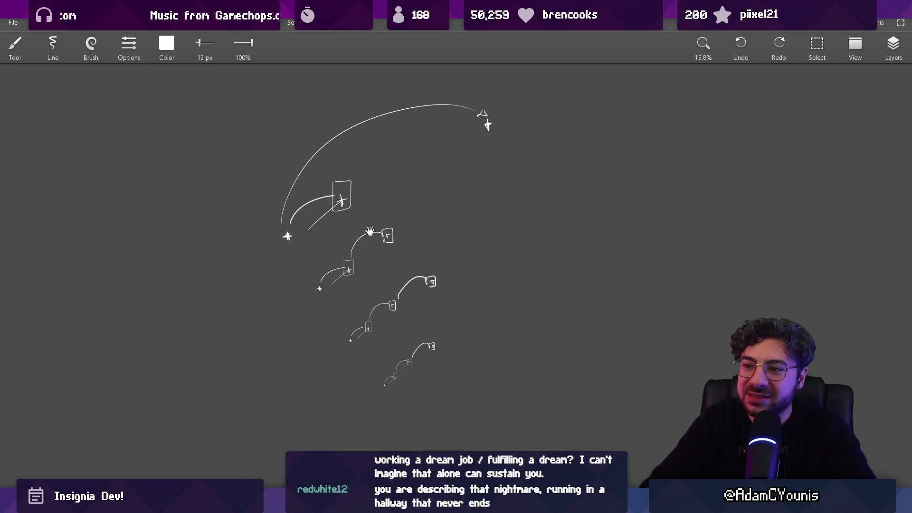
scroll(327, 208, up, 5)
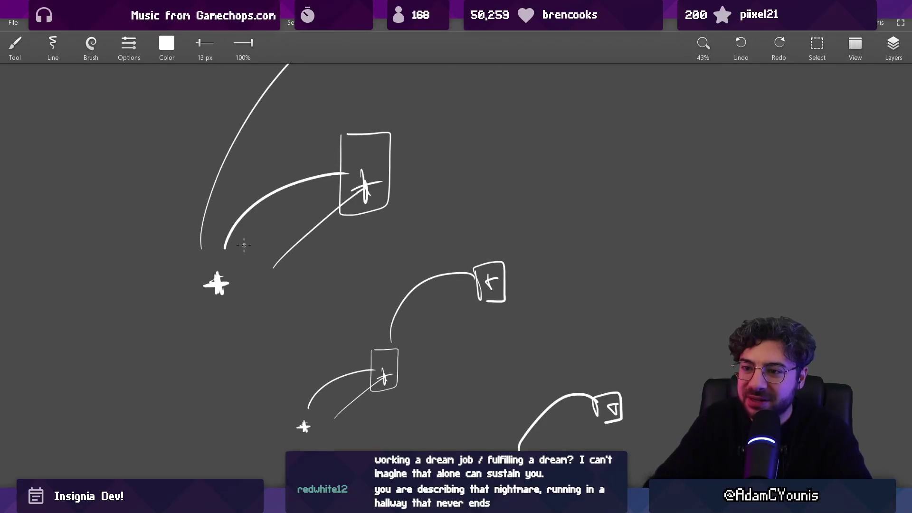
drag(222, 225, 335, 159)
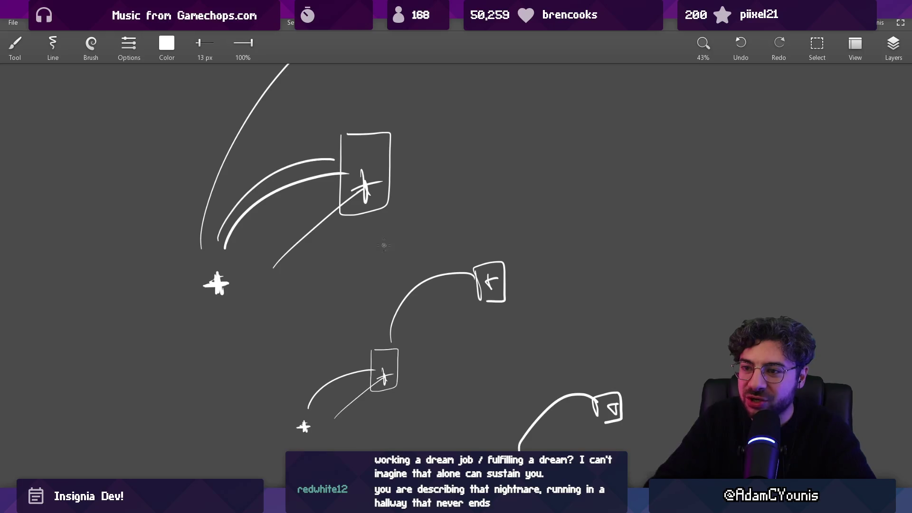
scroll(414, 328, down, 3)
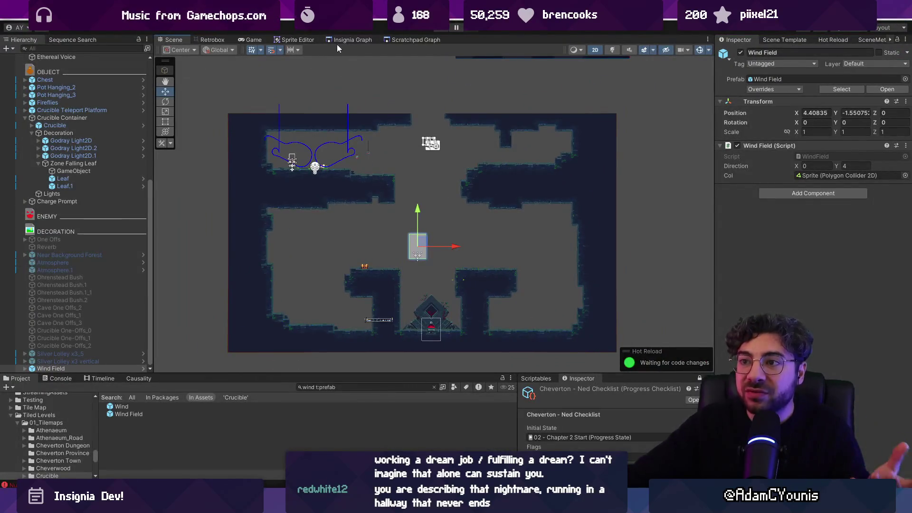
Open the Insignia Graph, zoom and recenter on the central cluster of level nodes, then return to the sketches
click(347, 40)
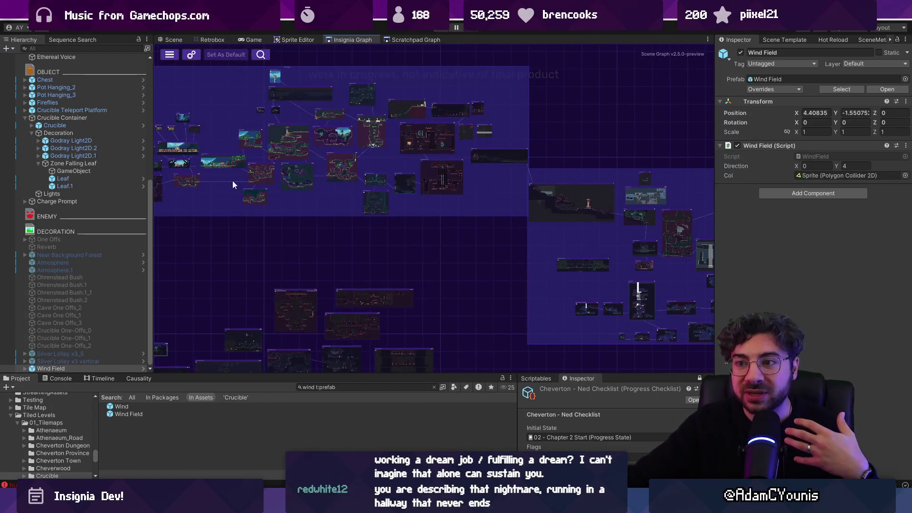
scroll(432, 226, down, 3)
scroll(435, 226, up, 3)
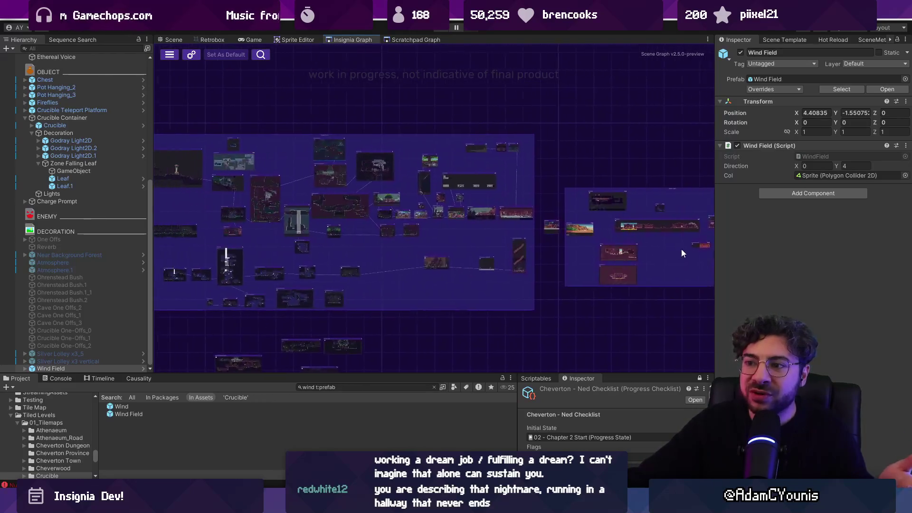
scroll(366, 144, up, 3)
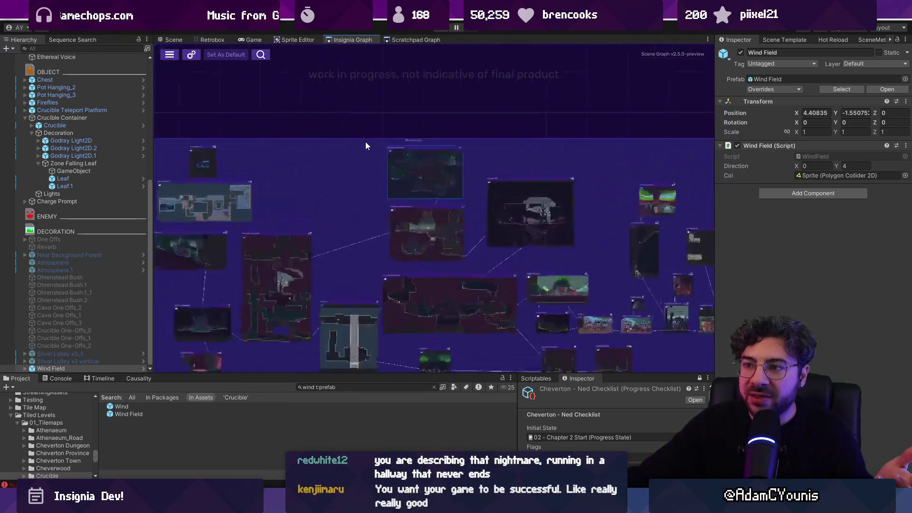
scroll(532, 208, down, 3)
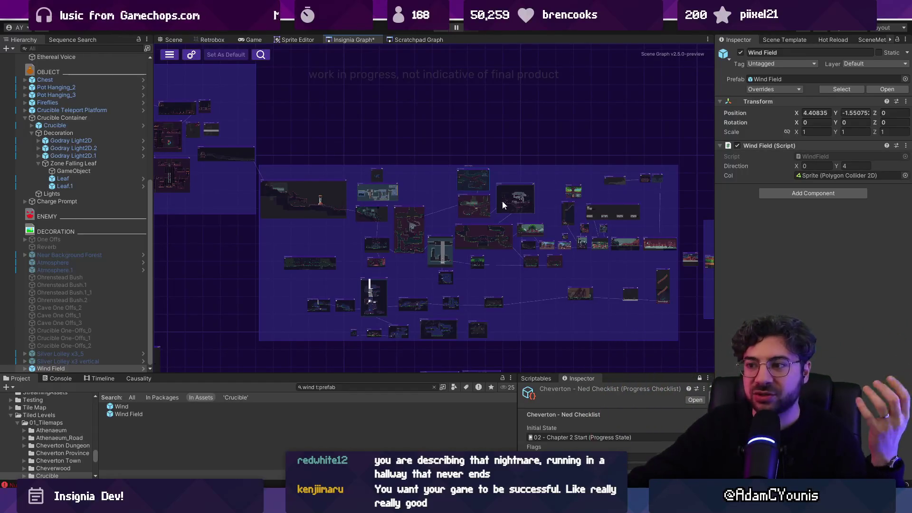
scroll(504, 201, down, 3)
scroll(473, 209, up, 3)
mouse_move(488, 269)
mouse_down()
mouse_move(394, 249)
mouse_move(407, 251)
mouse_up()
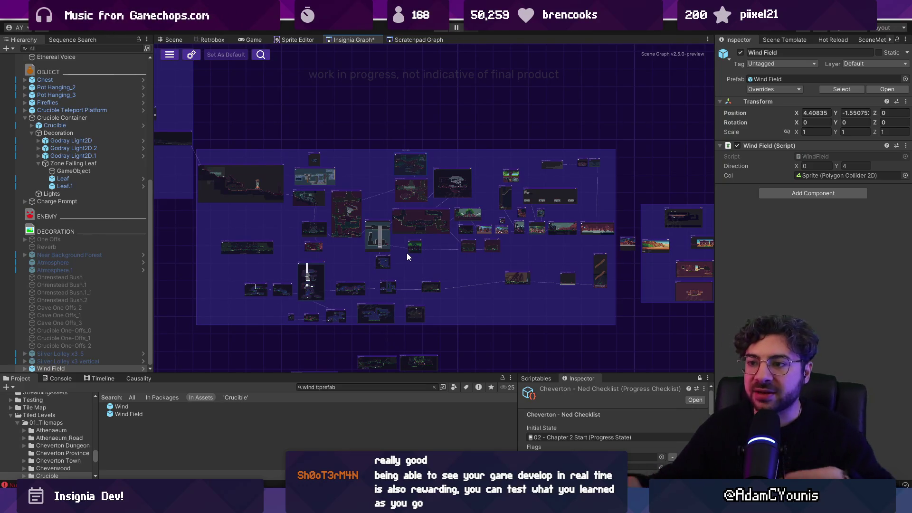
key(alt+Tab)
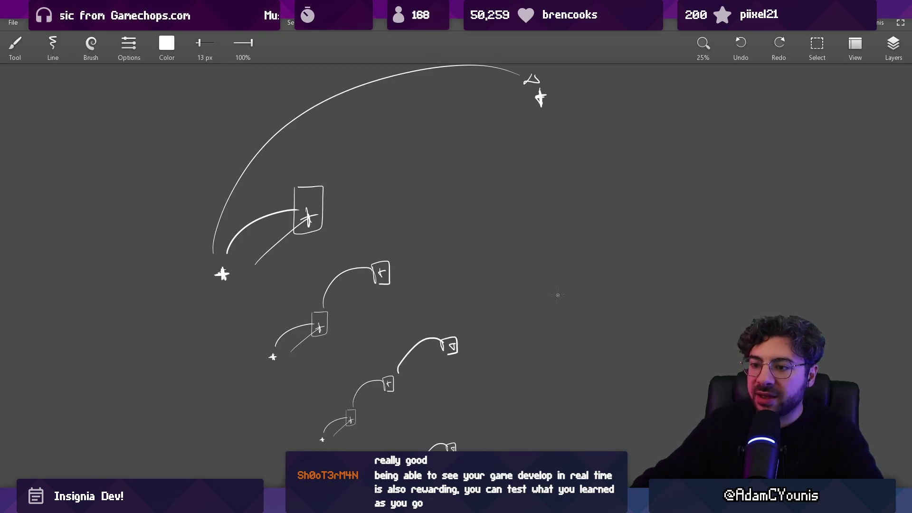
Draw a long diagonal line at the lower right of the trajectory sketches, discarding a trial stroke
scroll(449, 328, up, 5)
drag(335, 347, 440, 278)
key(ctrl+z)
scroll(408, 280, down, 3)
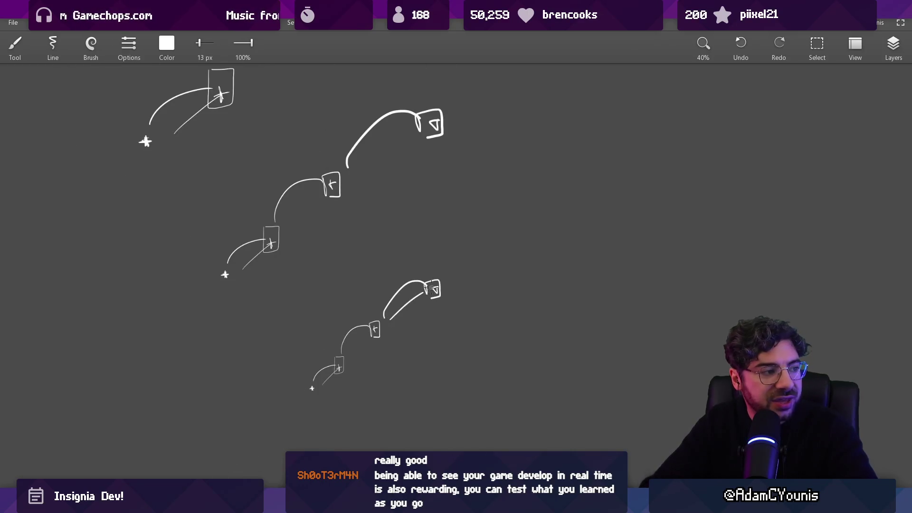
scroll(430, 288, up, 3)
drag(385, 384, 595, 185)
scroll(568, 276, down, 3)
drag(449, 213, 460, 251)
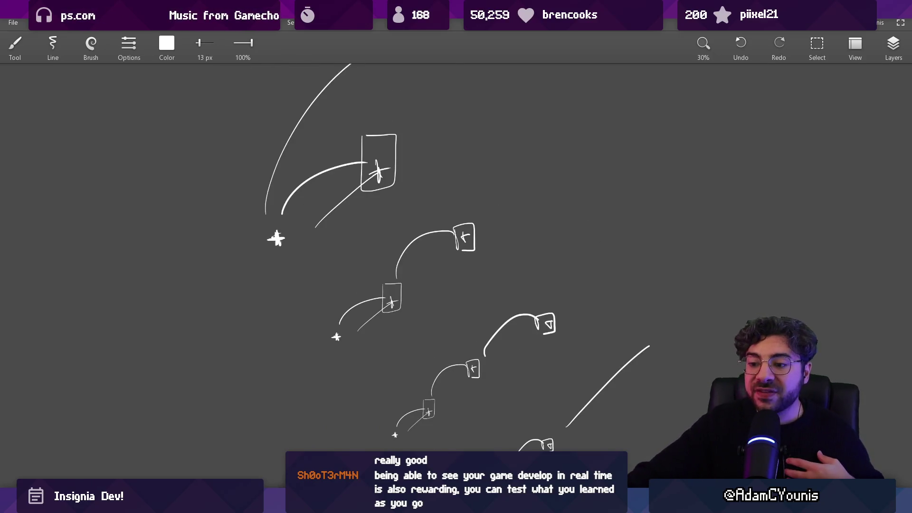
key(alt+Tab)
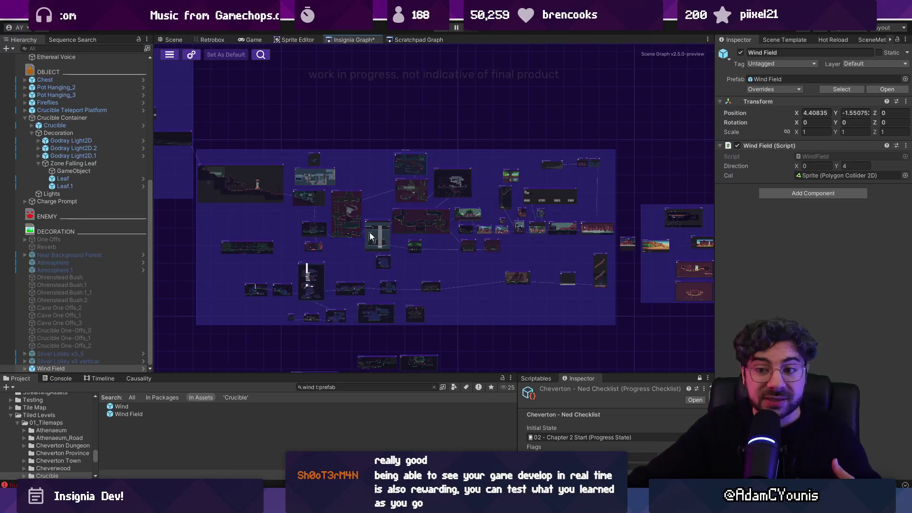
Zoom and pan the Insignia Graph, moving the level clusters right and down
scroll(369, 237, up, 5)
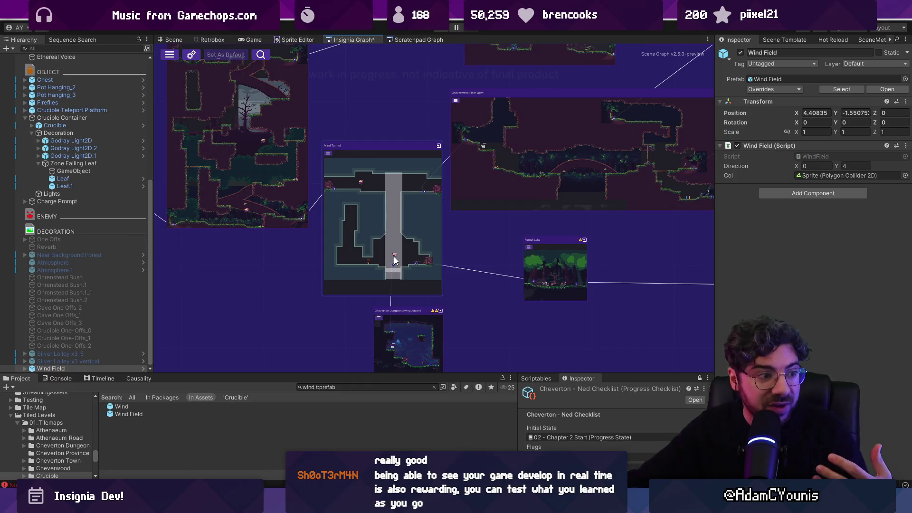
scroll(393, 260, down, 5)
scroll(381, 248, up, 6)
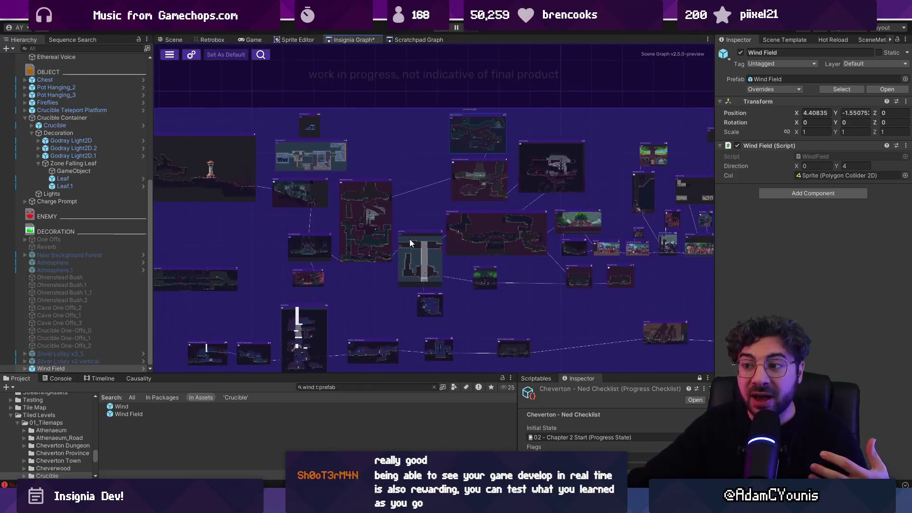
scroll(412, 221, down, 5)
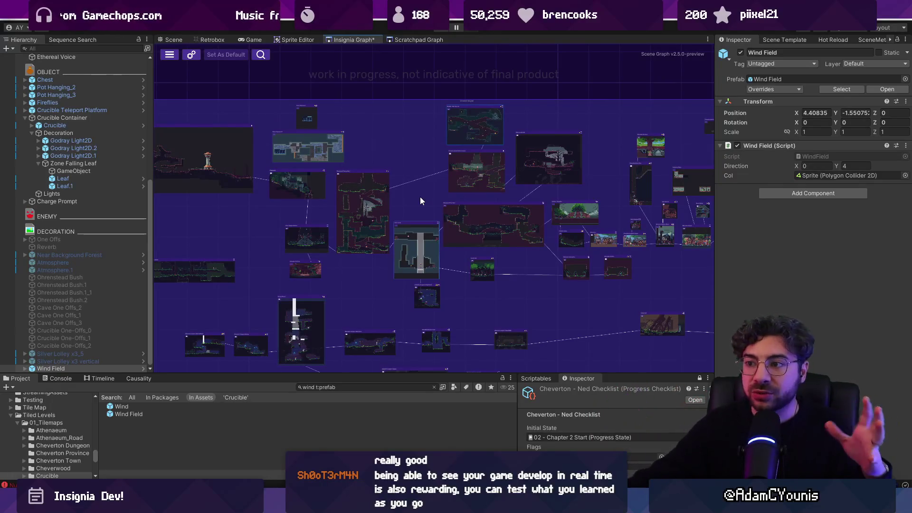
scroll(420, 197, down, 3)
mouse_move(629, 236)
mouse_down()
mouse_move(671, 238)
mouse_move(495, 204)
mouse_move(583, 235)
mouse_up()
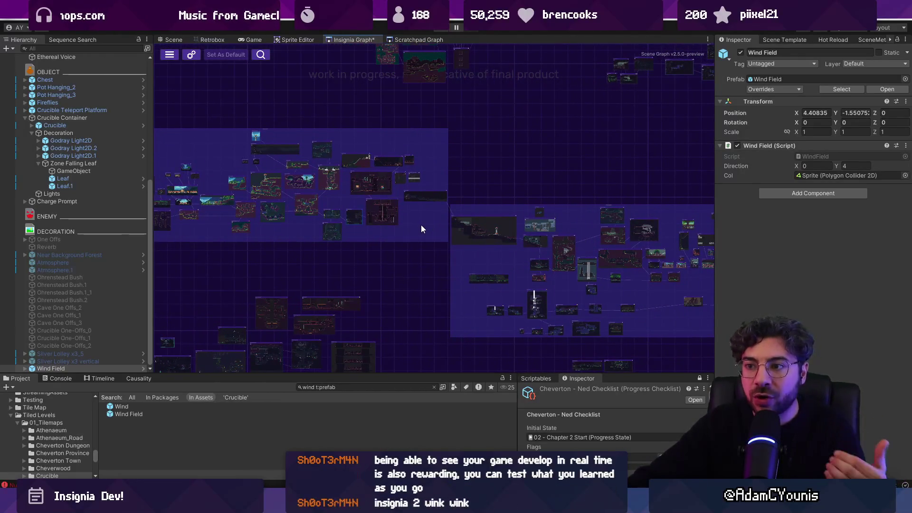
drag(422, 226, 553, 259)
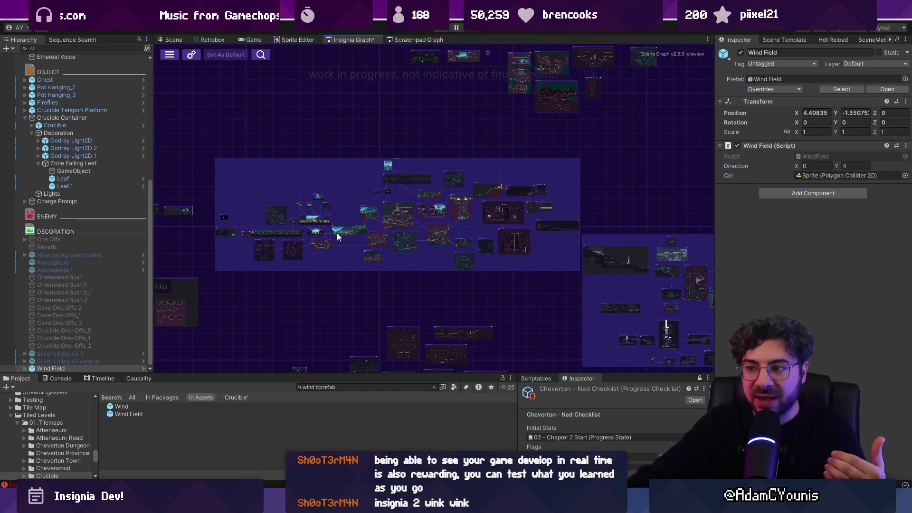
Keep zooming and panning to bring more region groups of the graph into view
scroll(346, 196, up, 3)
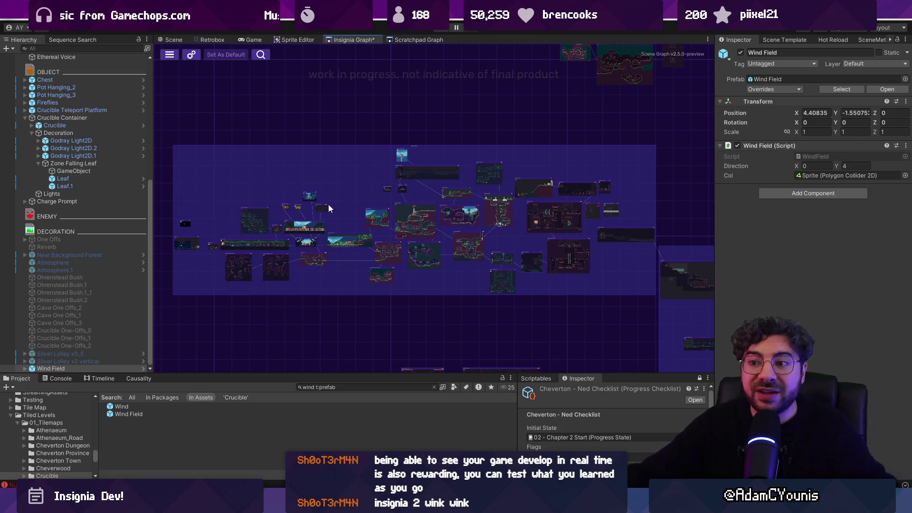
scroll(397, 253, down, 3)
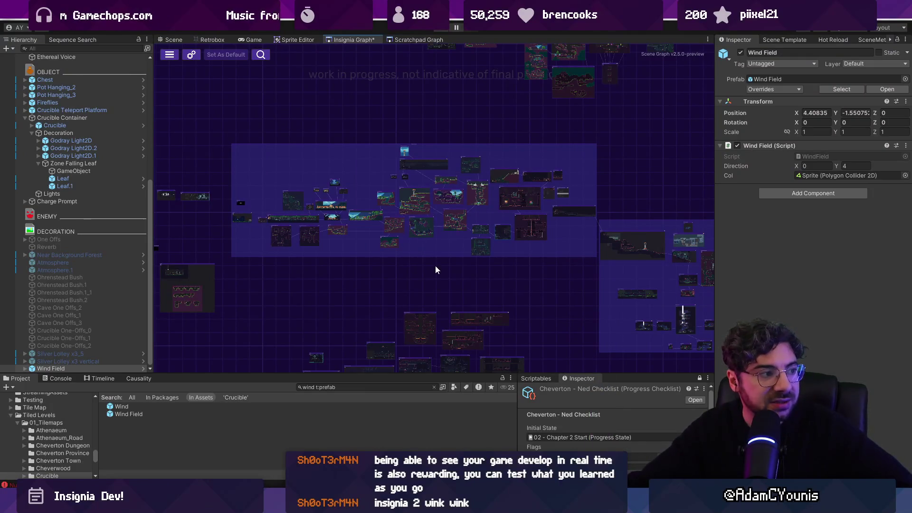
scroll(451, 249, up, 3)
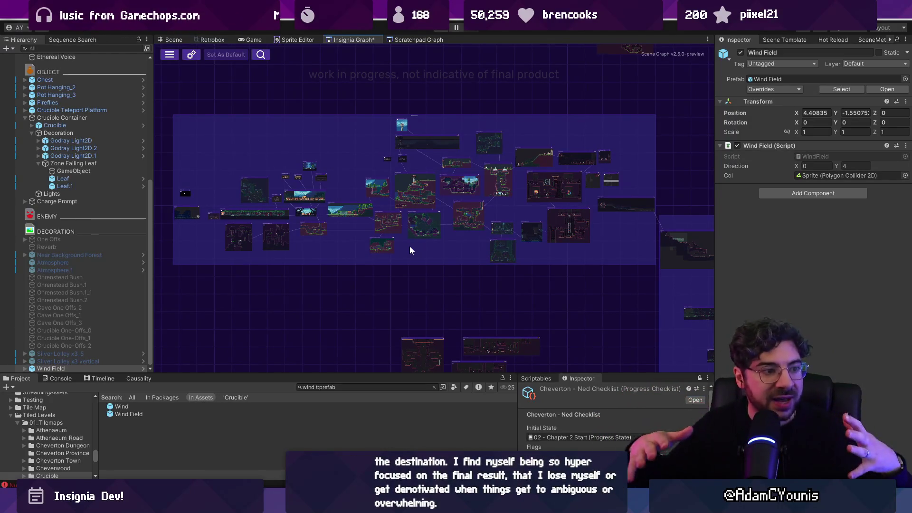
scroll(407, 247, down, 3)
mouse_move(483, 259)
mouse_down()
mouse_move(325, 207)
mouse_move(429, 212)
mouse_up()
mouse_move(469, 234)
mouse_down()
mouse_move(388, 235)
mouse_move(424, 247)
mouse_up()
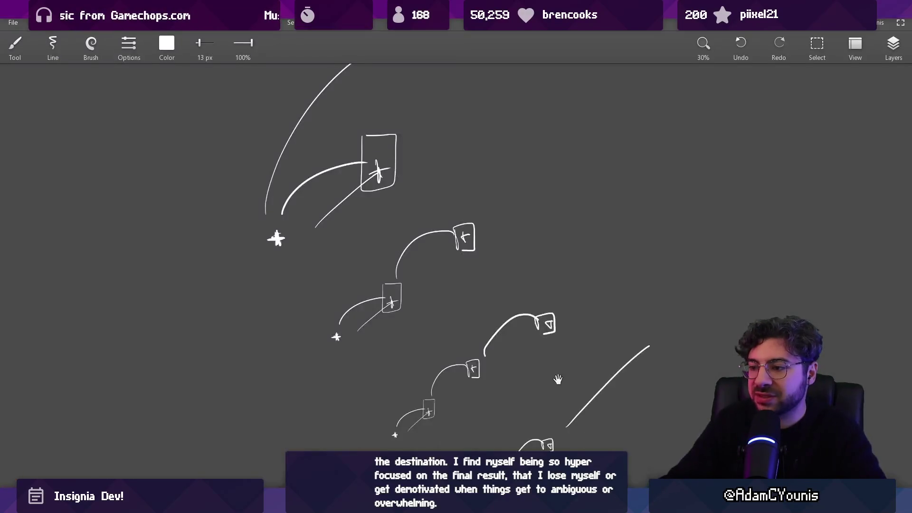
Sketch a long rising trajectory arc crossed by several horizontal lines, plus two vertical lines
drag(166, 401, 648, 177)
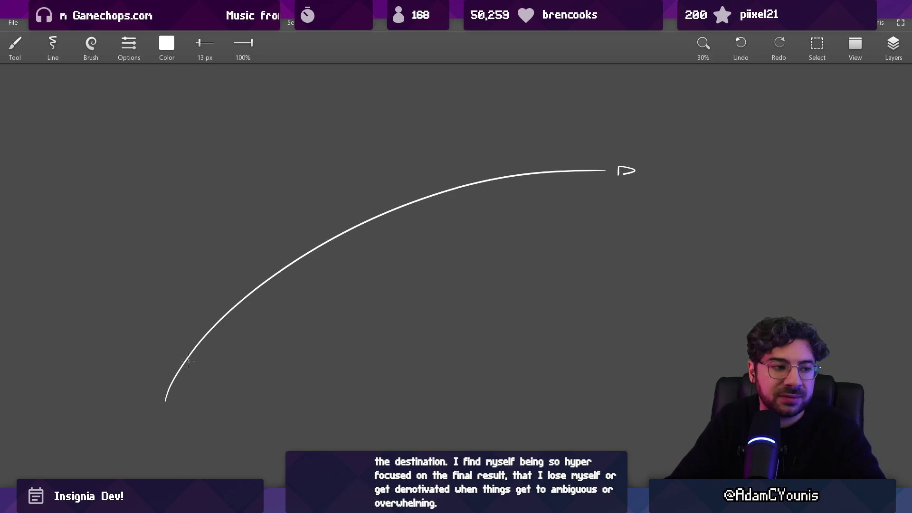
drag(206, 281, 360, 281)
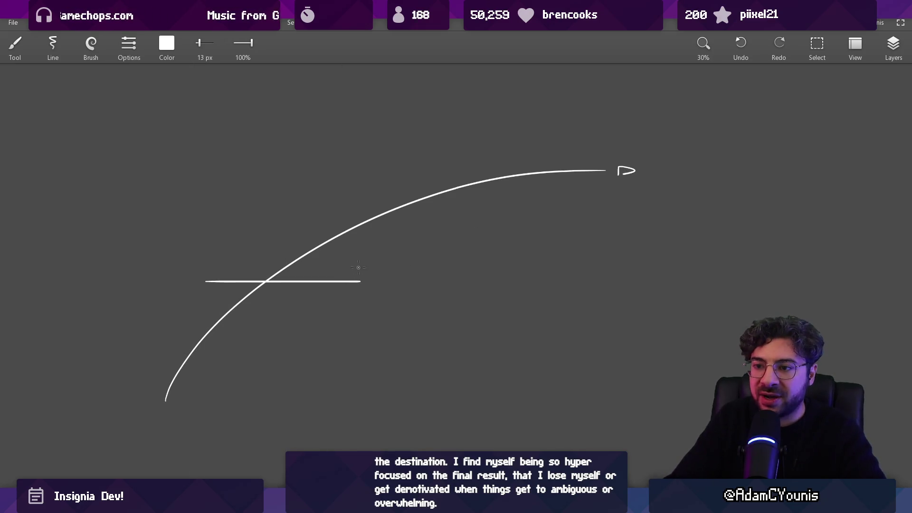
mouse_move(354, 210)
mouse_down()
mouse_move(466, 209)
mouse_move(537, 178)
mouse_move(585, 172)
mouse_move(552, 179)
mouse_up()
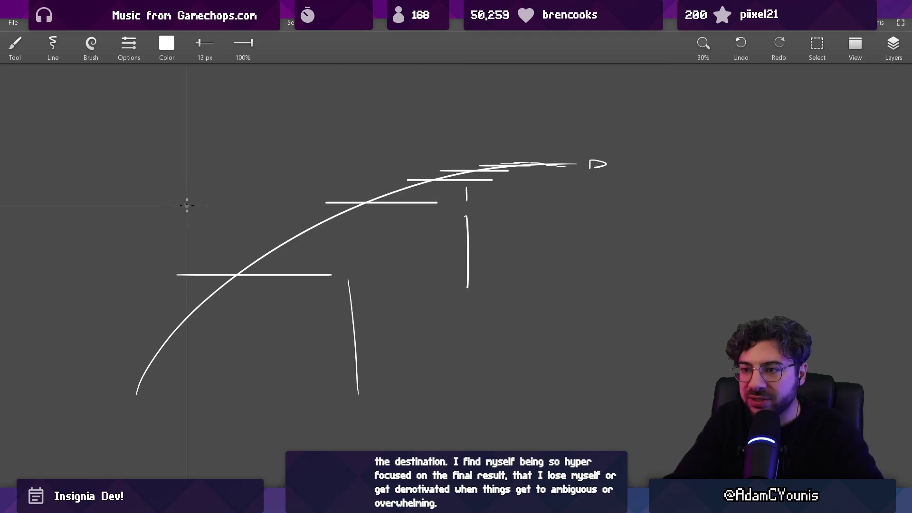
mouse_move(105, 185)
mouse_down()
mouse_move(490, 167)
mouse_move(631, 184)
mouse_up()
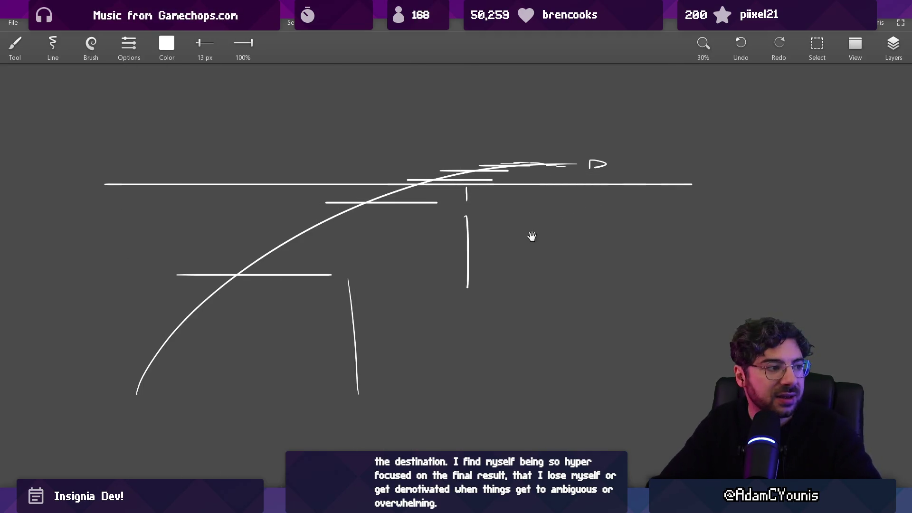
drag(532, 236, 521, 235)
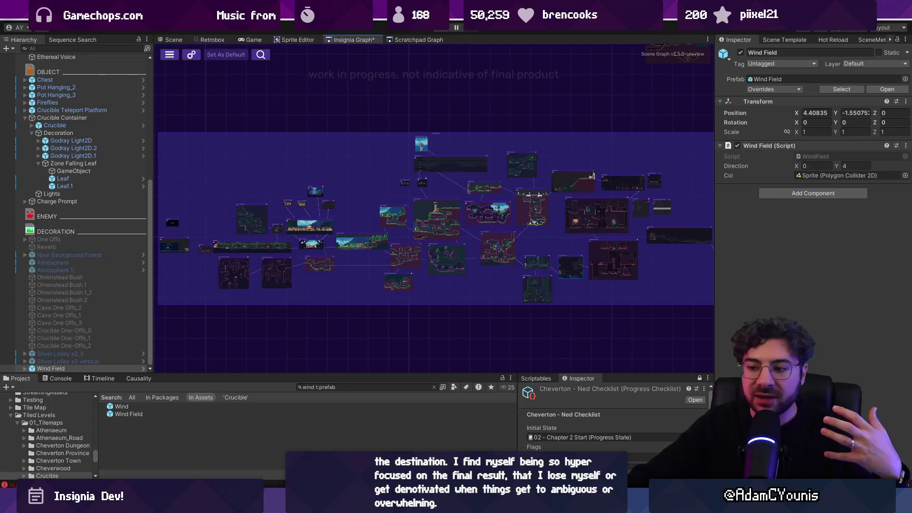
Bring up the Everything file search over Unity to look for the Insignia demo files
mouse_move(341, 496)
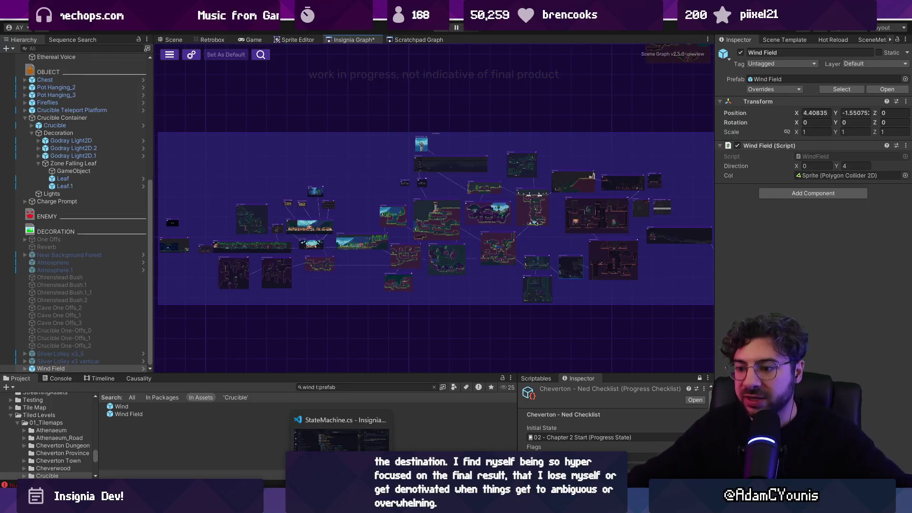
key(ctrl+alt+space)
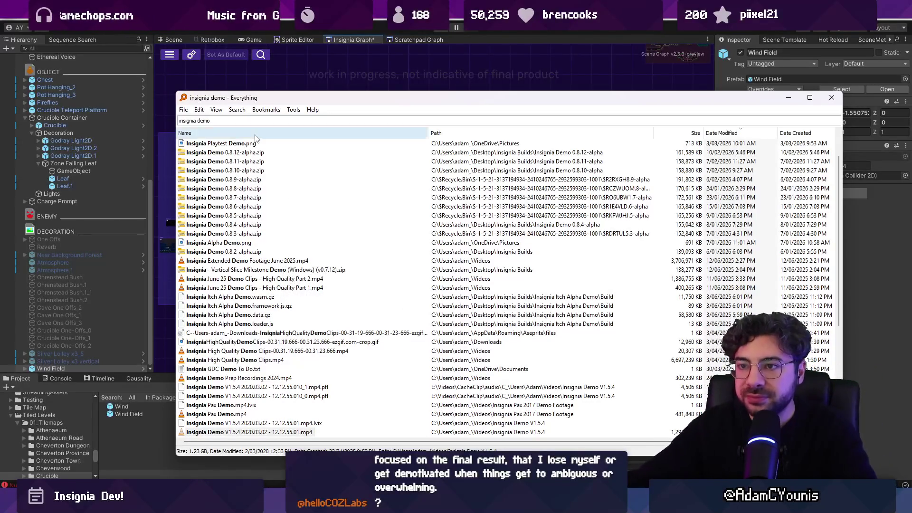
Search Everything for 'pax 201', open the Insignia Pax 2017 Demo Footage folder and play Insignia Pax Demo.mp4
key(ctrl+a)
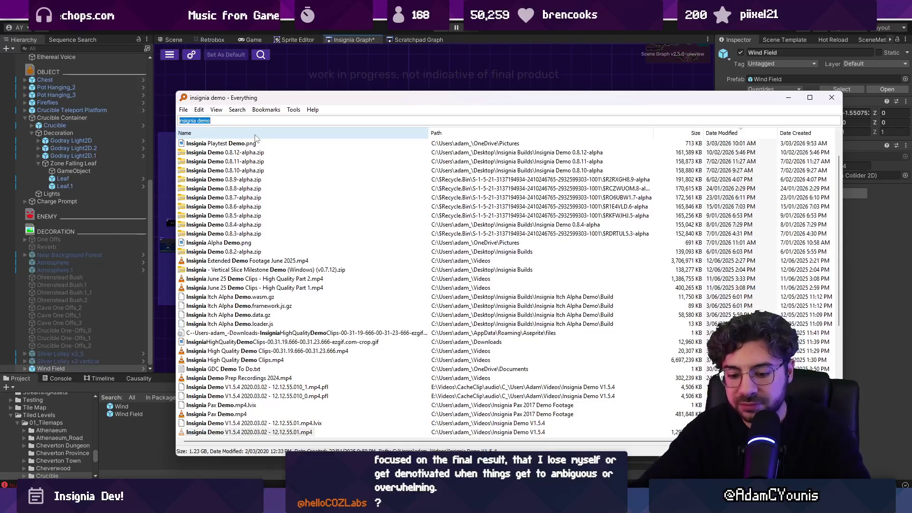
text(pax 2)
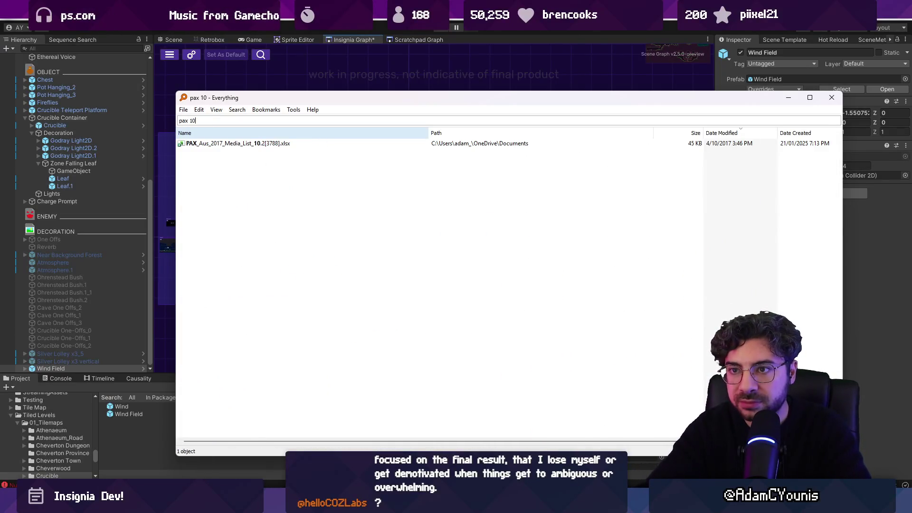
text(01)
key(ctrl+a)
key(Down)
key(Down)
key(Down)
key(Return)
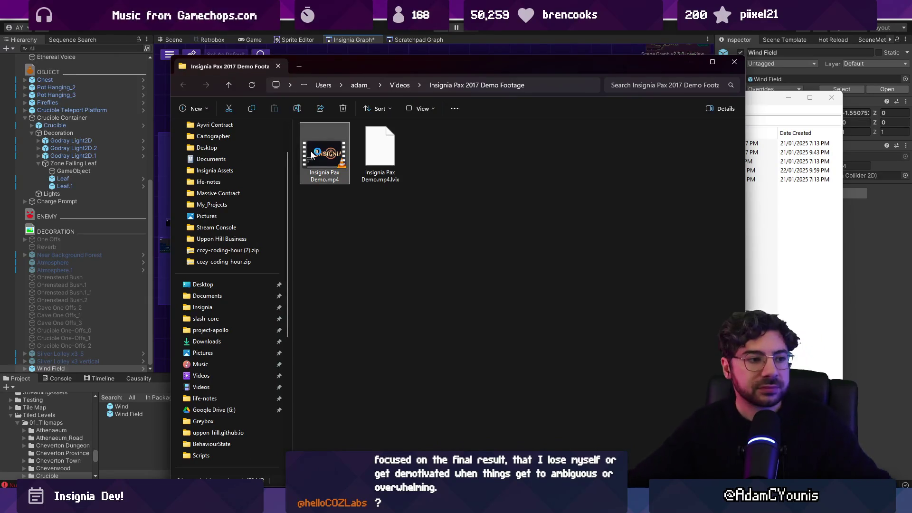
double_click(312, 155)
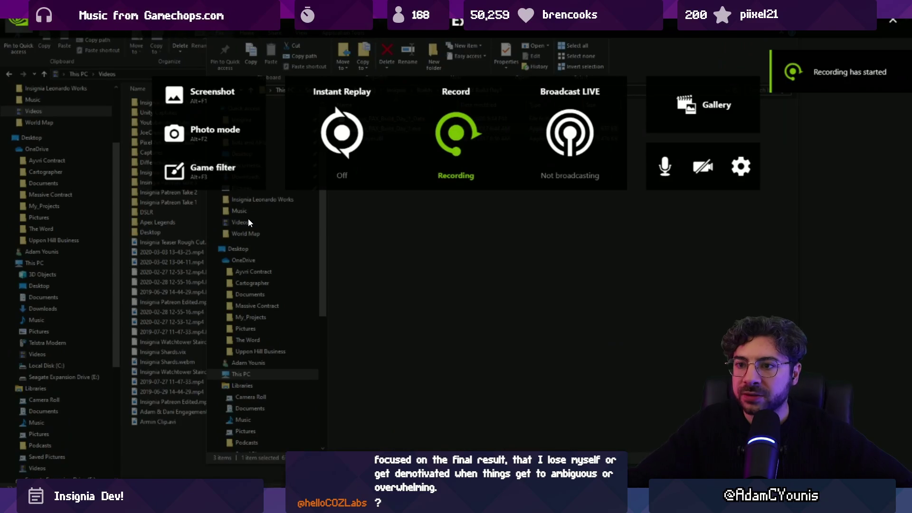
Skip Insignia Pax Demo.mp4 past the opening desktop footage into the gameplay
key(Right)
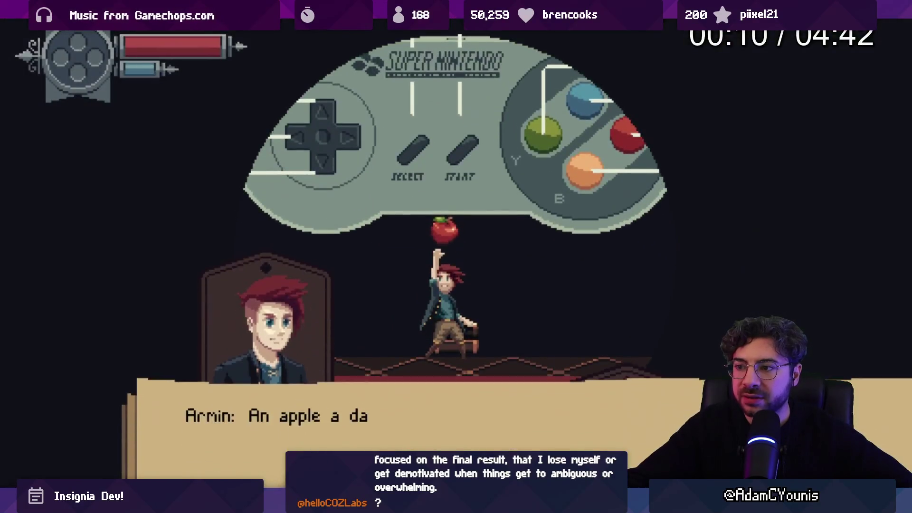
key(Right)
key(Right)
key(Right)
key(Right)
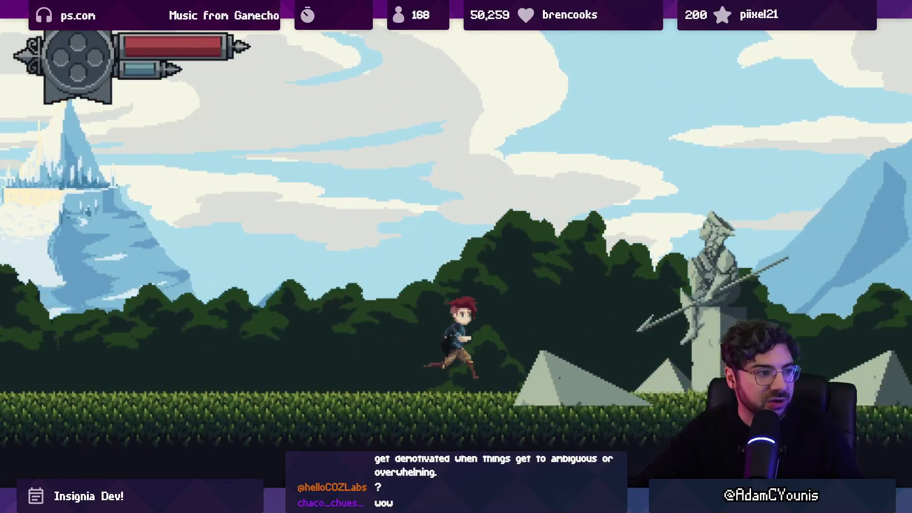
Skip forward through the demo footage, past the dark library, to the red-carpeted pillared hall
key(space)
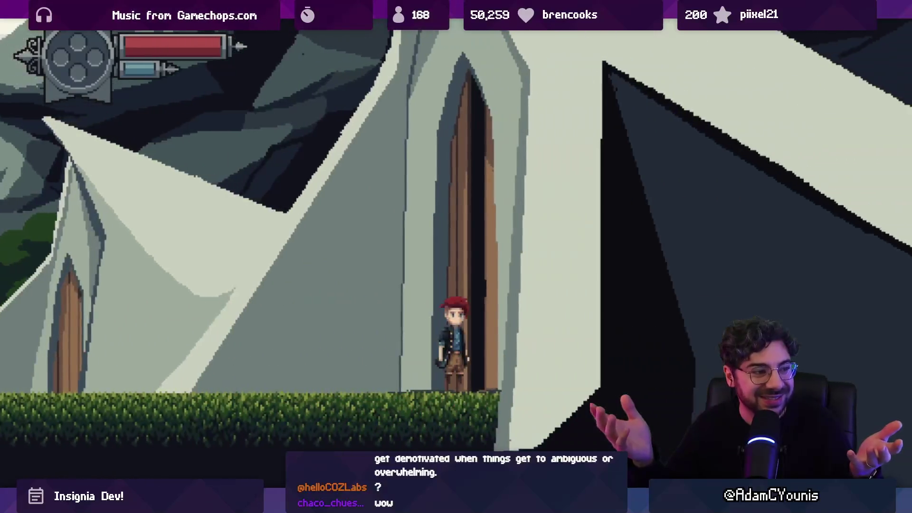
key(Right)
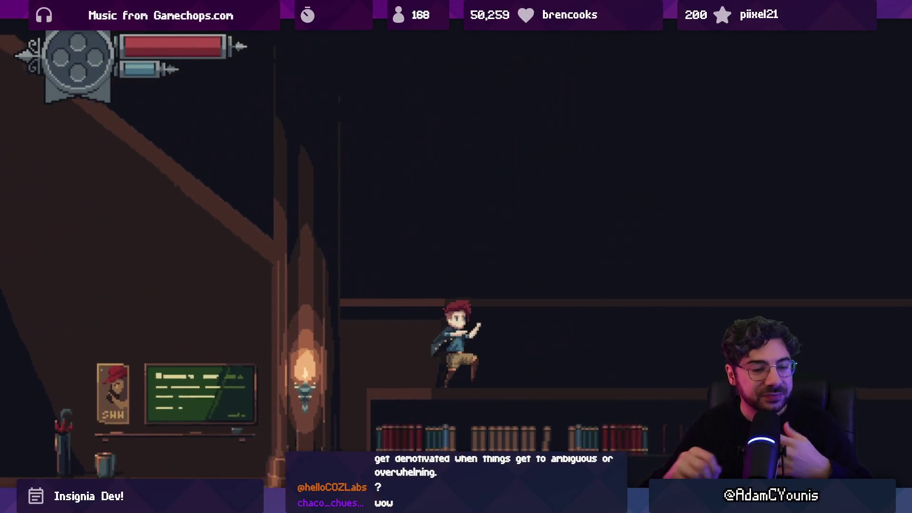
key(Right)
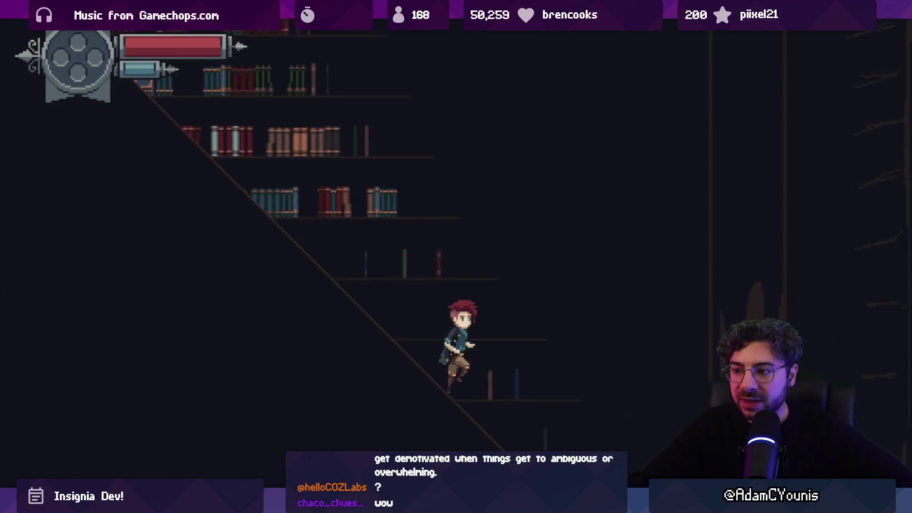
key(Right)
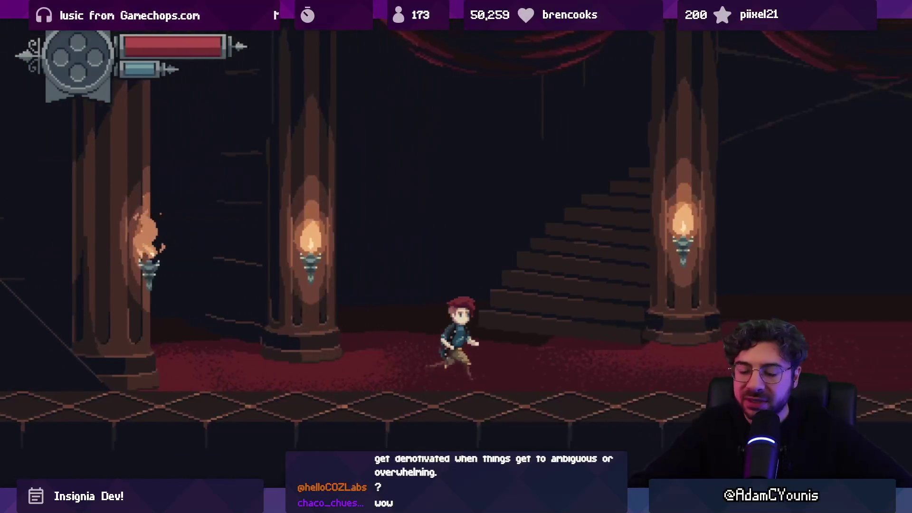
key(Right)
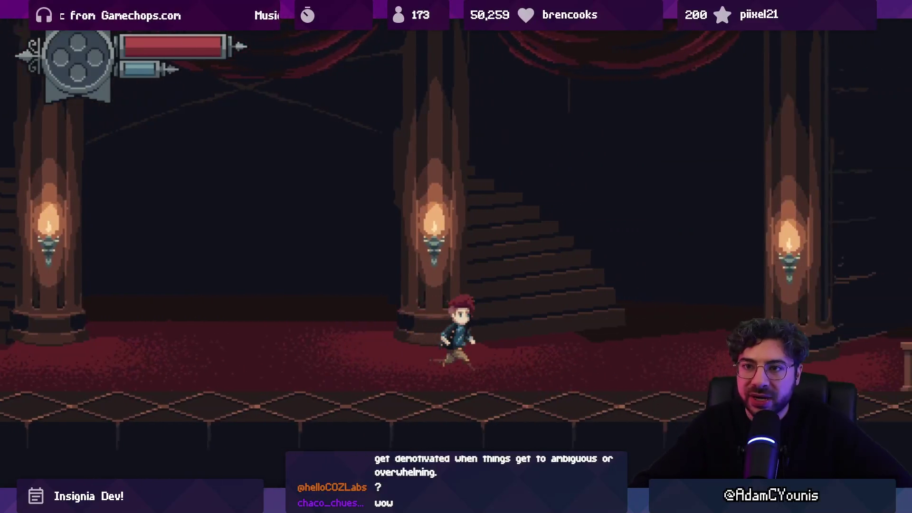
key(Right)
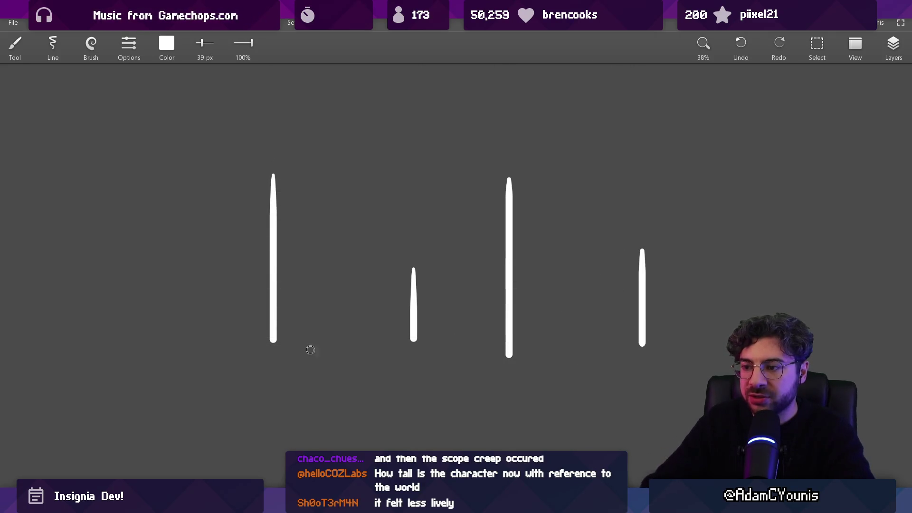
Handwrite the labels 'Pixel art world', 'action combat' and 'charming story' above the bars
scroll(236, 160, up, 2)
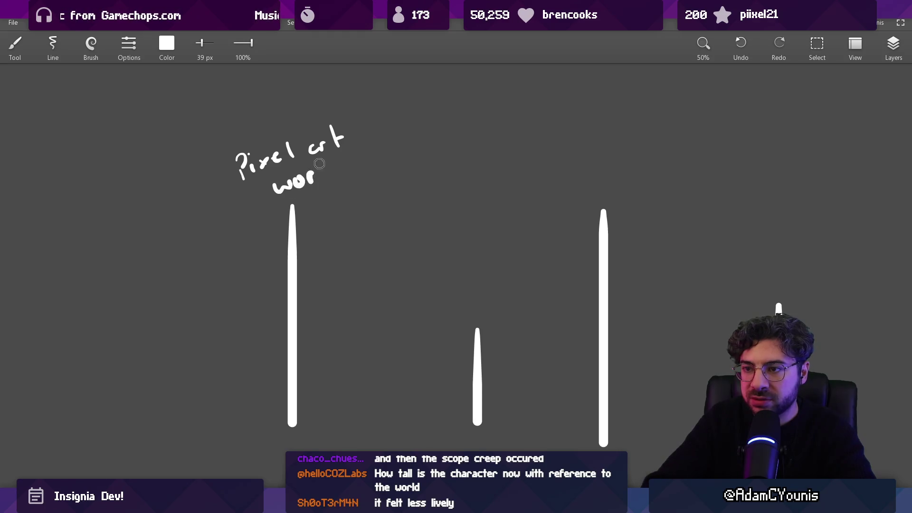
drag(387, 180, 265, 173)
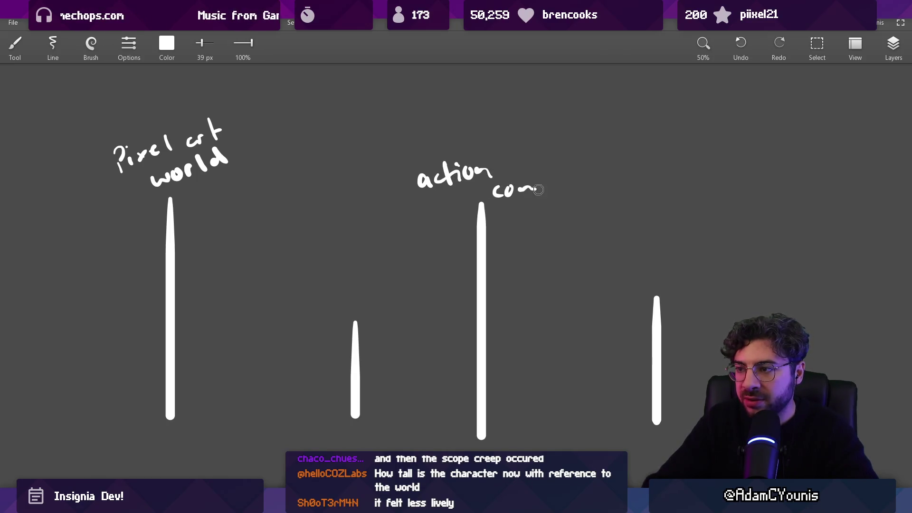
drag(564, 186, 589, 180)
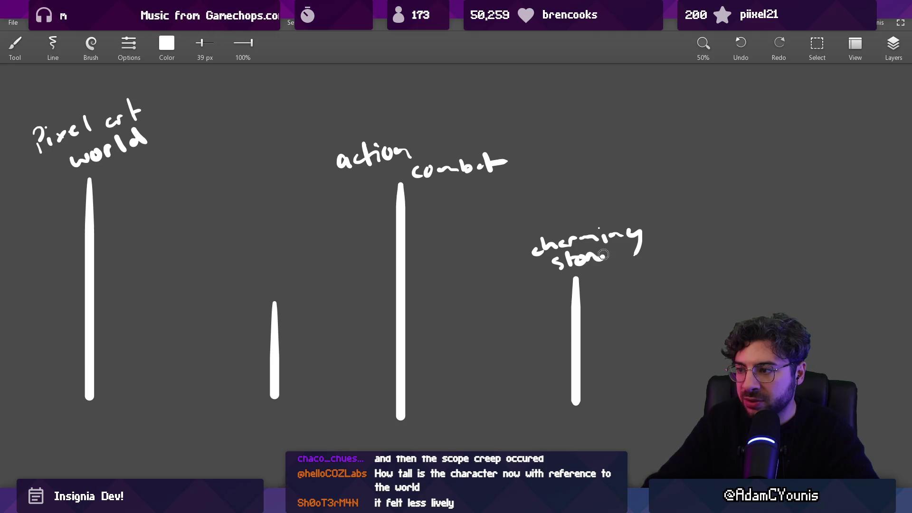
drag(602, 255, 604, 273)
scroll(604, 273, down, 2)
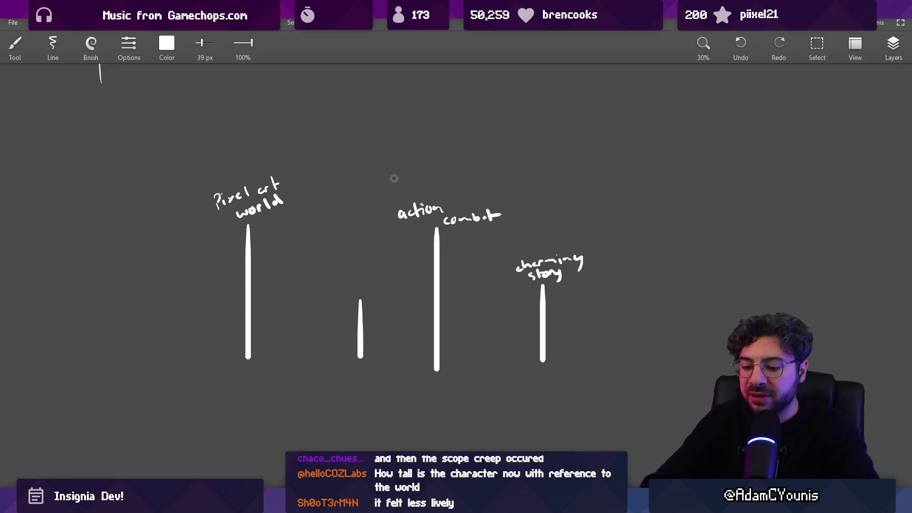
Select the 'action combat' label and bar top and move them lower to shorten that bar
key(s)
mouse_move(380, 174)
mouse_down()
mouse_move(500, 248)
mouse_move(506, 285)
mouse_up()
drag(434, 237, 433, 296)
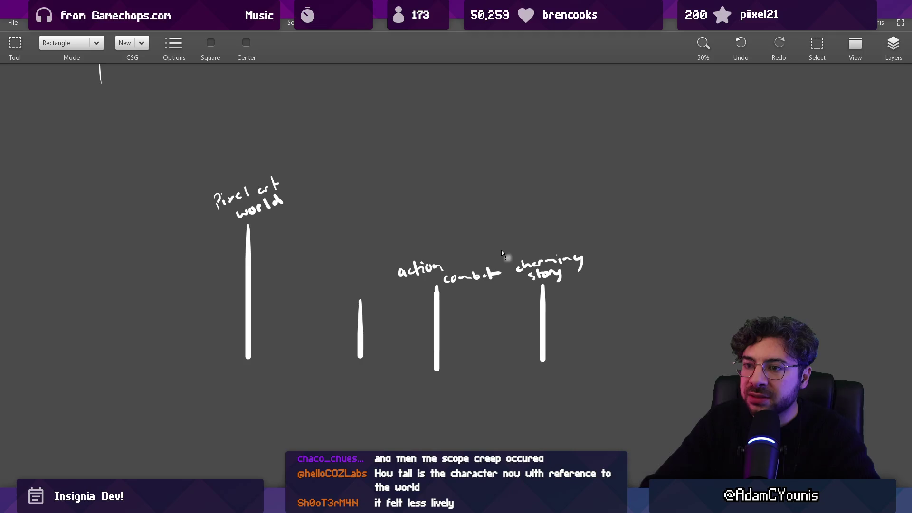
drag(199, 155, 299, 306)
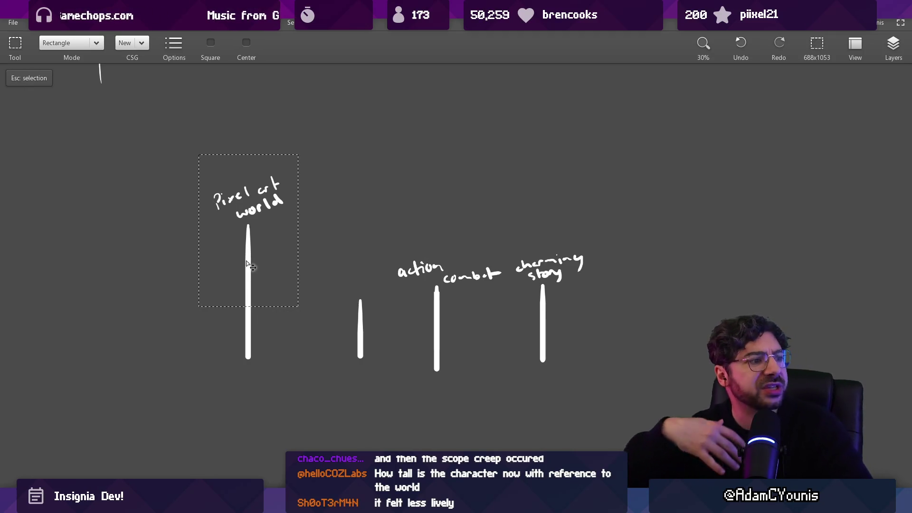
key(Escape)
key(b)
drag(272, 165, 259, 139)
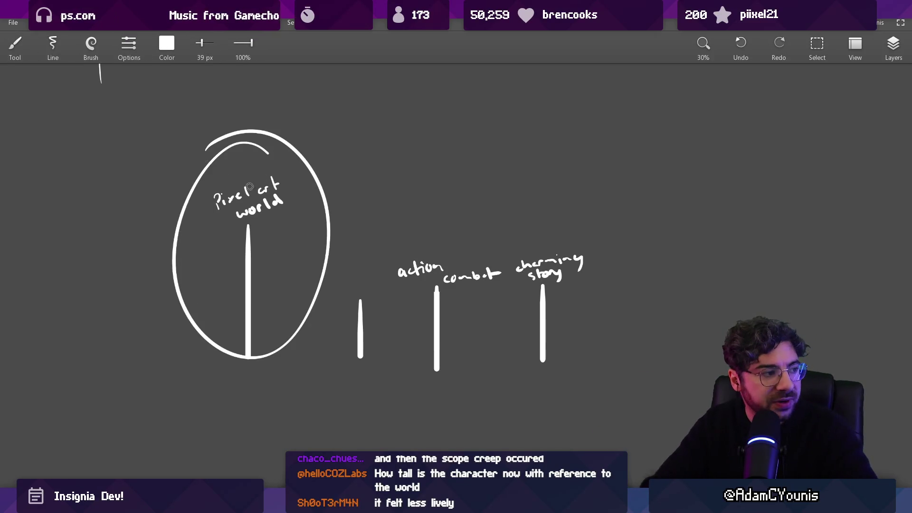
key(ctrl+z)
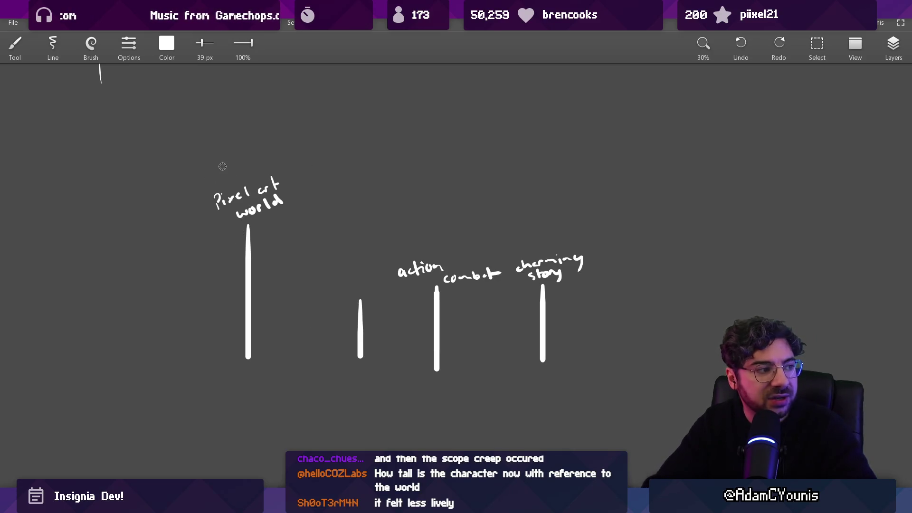
mouse_move(200, 191)
mouse_down()
mouse_move(296, 189)
mouse_move(186, 166)
mouse_up()
drag(394, 227, 520, 243)
key(ctrl+z)
drag(499, 213, 505, 256)
key(ctrl+z)
key(ctrl+z)
key(ctrl+z)
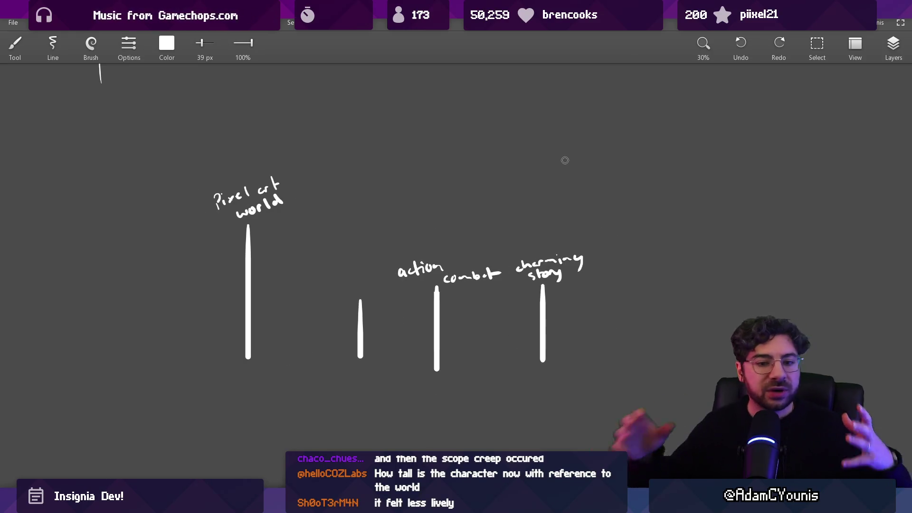
scroll(340, 227, up, 5)
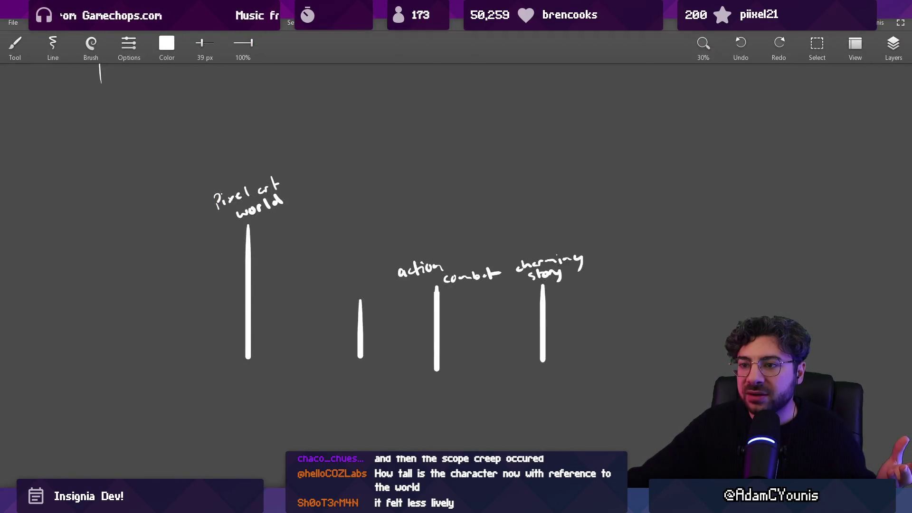
scroll(622, 266, up, 5)
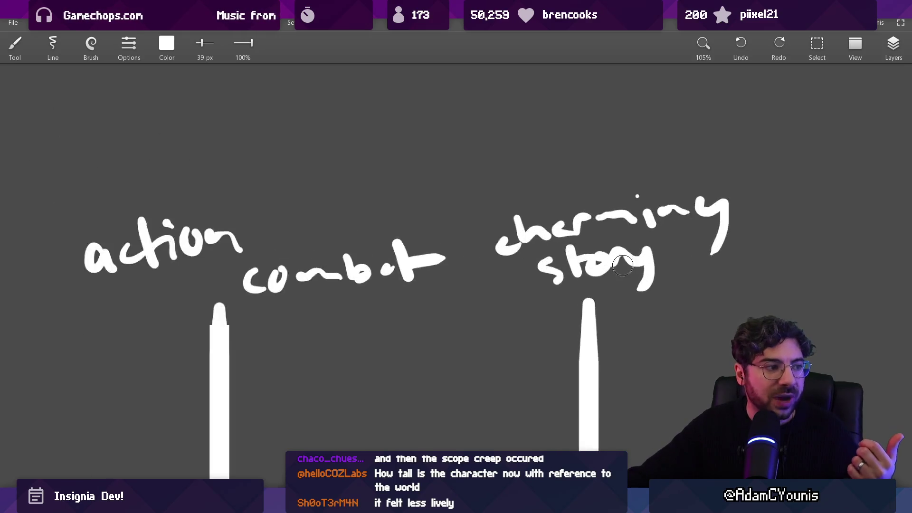
scroll(692, 275, down, 4)
scroll(346, 305, down, 1)
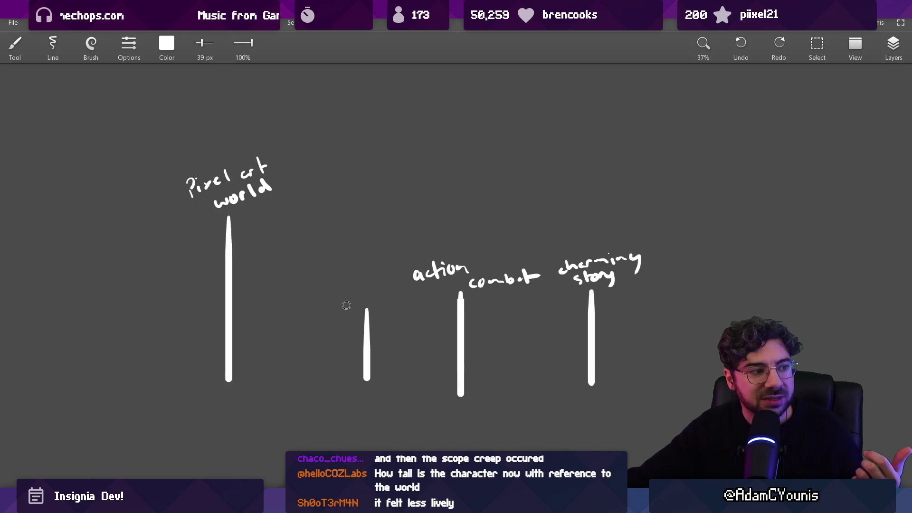